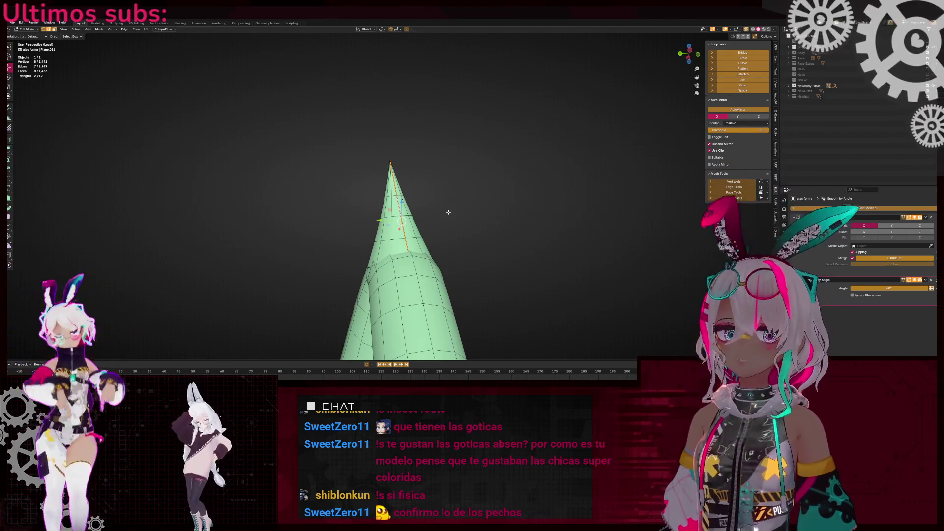
# Shrink the cone's middle vertex ring with proportional editing so it tapers smoothly
pyautogui.scroll(3, 432, 169)
pyautogui.hotkey('alt', 'z')
pyautogui.moveTo(492, 238); pyautogui.dragTo(261, 263)
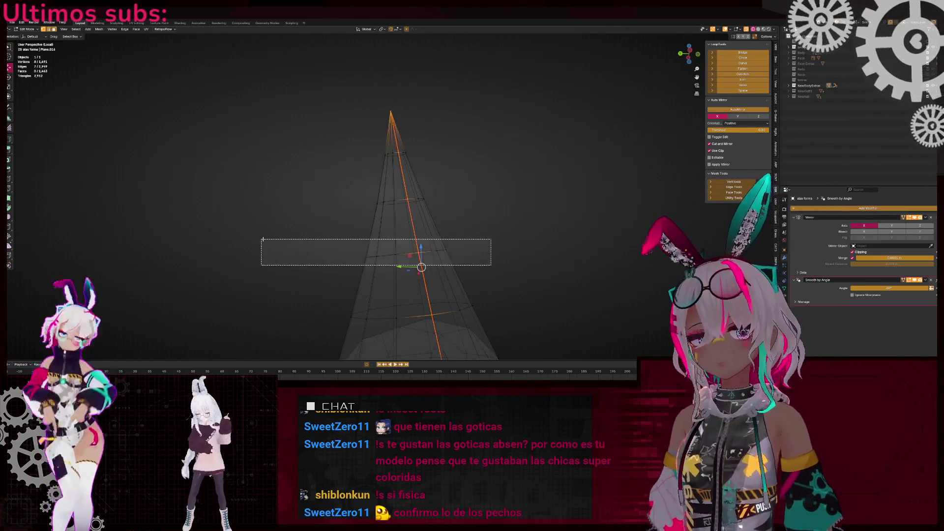
pyautogui.hotkey('alt', 'z')
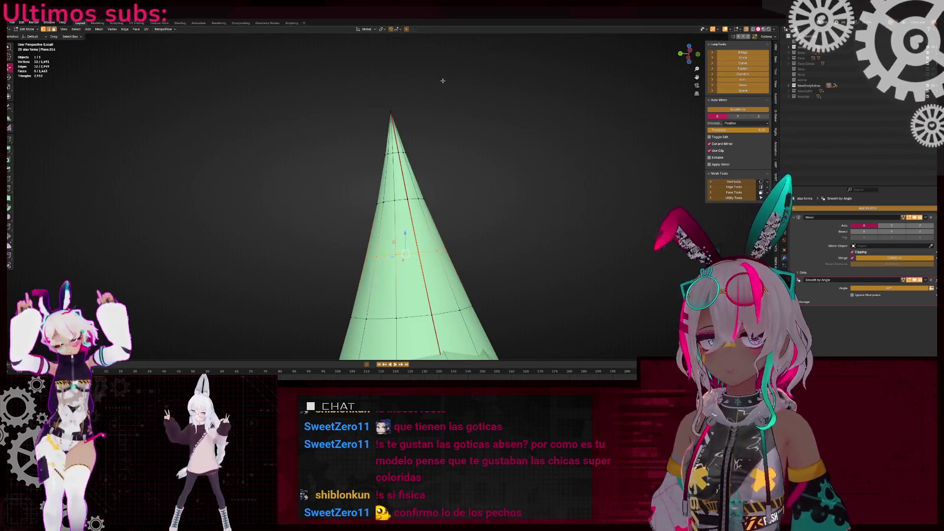
pyautogui.click(406, 29)
pyautogui.press('s')
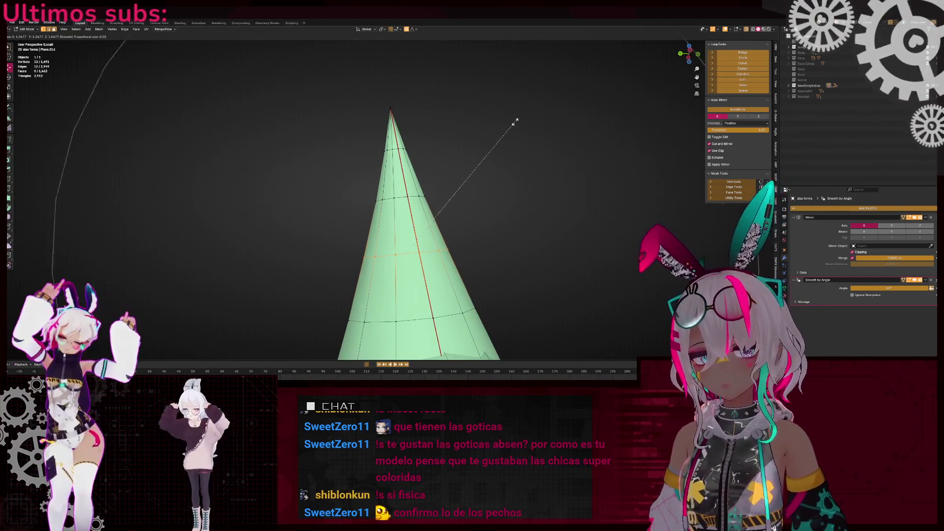
pyautogui.scroll(-5, 517, 122)
pyautogui.click(546, 192)
# Orbit to check the tapered cone and inspect its tip vertex in X-ray
pyautogui.moveTo(546, 191)
pyautogui.mouseDown(button='middle')
pyautogui.moveTo(507, 202)
pyautogui.moveTo(437, 161)
pyautogui.moveTo(285, 188)
pyautogui.moveTo(364, 174)
pyautogui.mouseUp(button='middle')
pyautogui.hotkey('shift', 'z')
pyautogui.click(447, 153)
pyautogui.hotkey('shift', 'z')
pyautogui.click(286, 189)
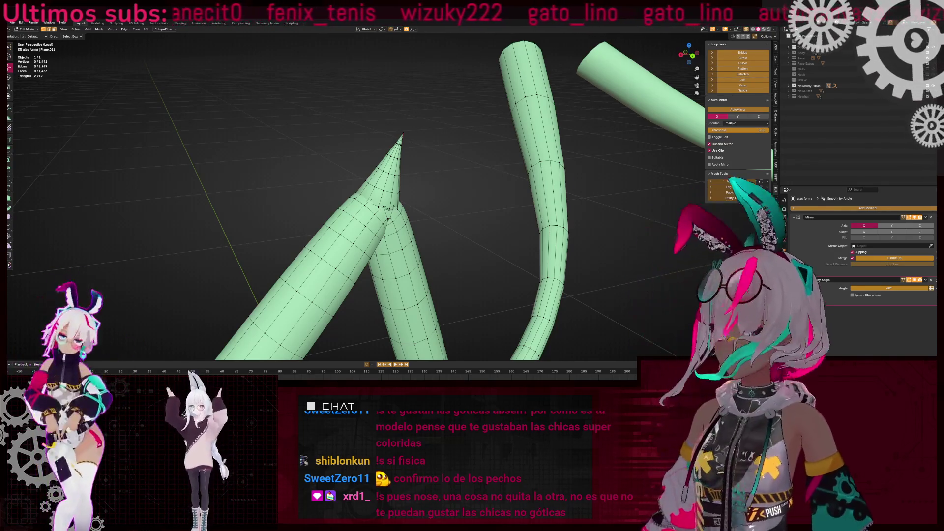
pyautogui.scroll(6, 432, 183)
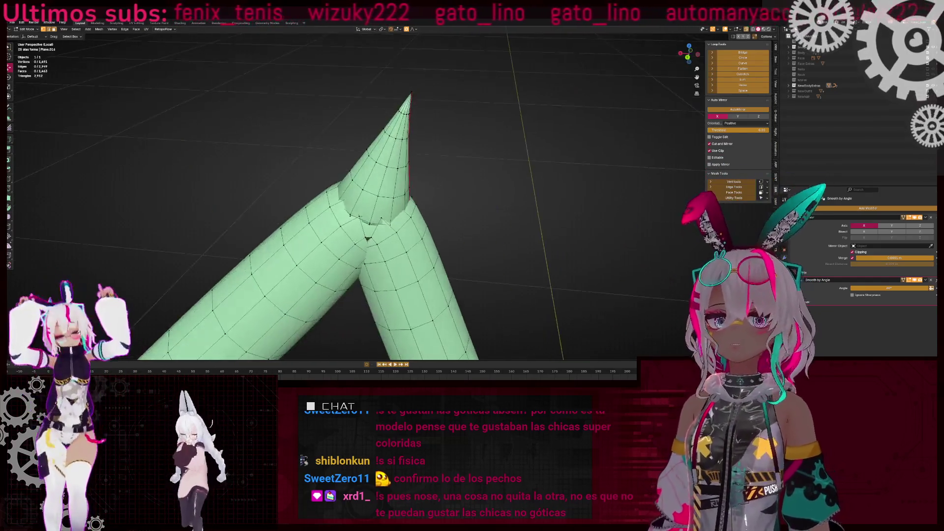
pyautogui.moveTo(394, 174)
pyautogui.mouseDown(button='middle')
pyautogui.moveTo(338, 176)
pyautogui.moveTo(353, 198)
pyautogui.mouseUp(button='middle')
pyautogui.hotkey('shift', 'z')
pyautogui.hotkey('shift', 'z')
pyautogui.hotkey('shift', 'z')
pyautogui.hotkey('shift', 'z')
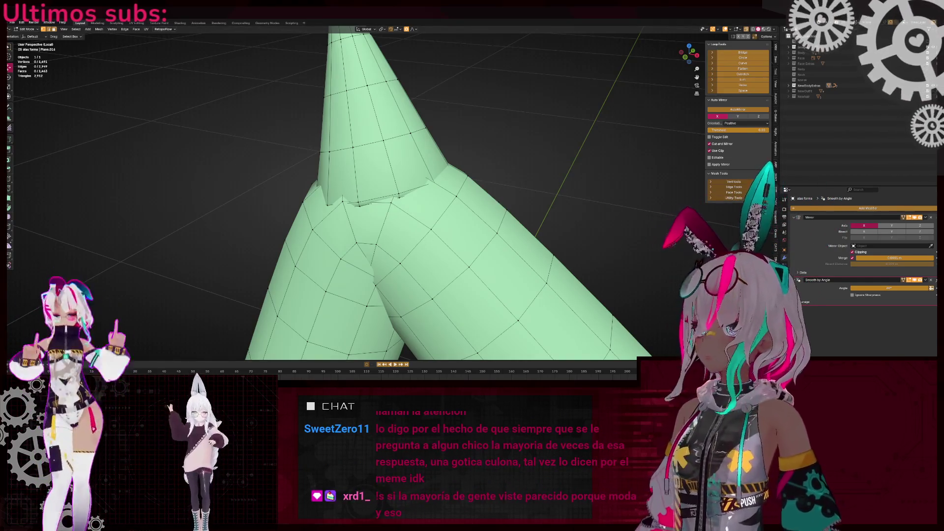
pyautogui.moveTo(477, 143); pyautogui.dragTo(489, 140, button='middle')
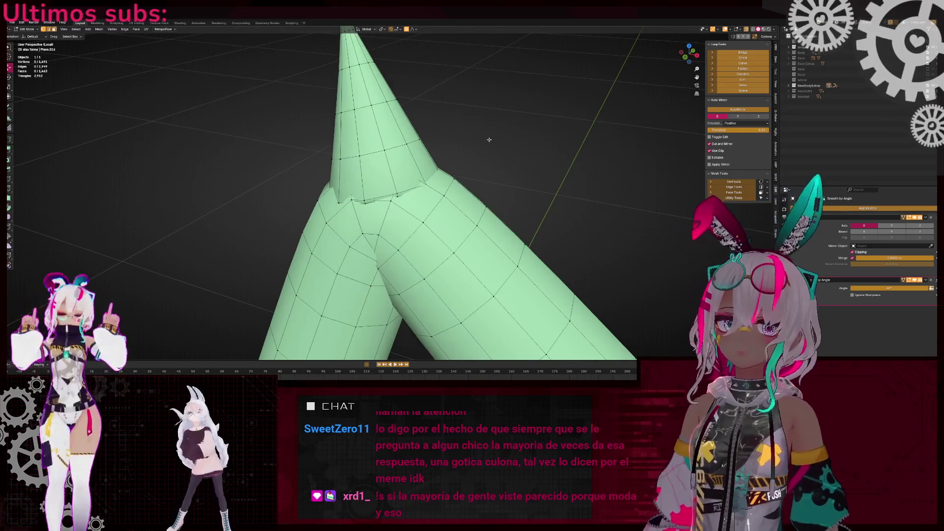
pyautogui.scroll(10, 447, 224)
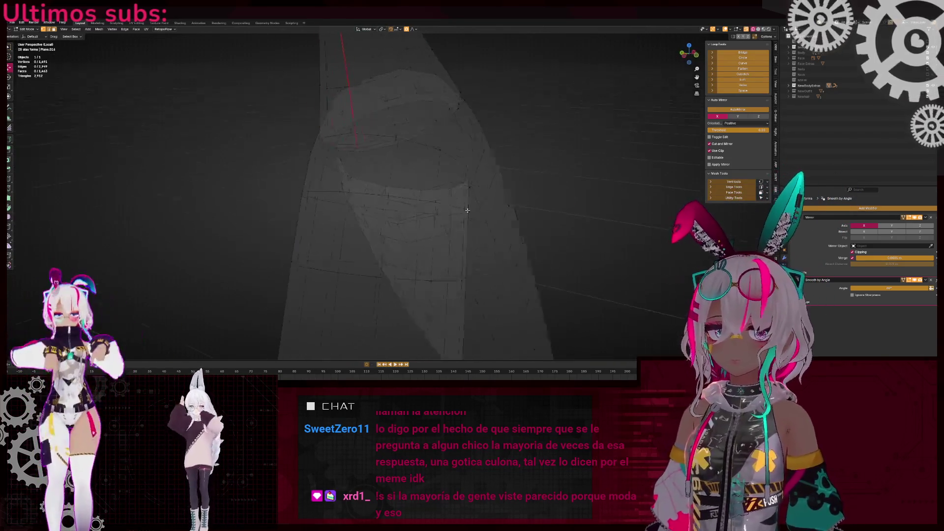
pyautogui.moveTo(422, 208)
pyautogui.mouseDown(button='middle')
pyautogui.moveTo(428, 246)
pyautogui.moveTo(428, 215)
pyautogui.moveTo(331, 188)
pyautogui.moveTo(344, 202)
pyautogui.moveTo(399, 201)
pyautogui.moveTo(369, 190)
pyautogui.mouseUp(button='middle')
pyautogui.scroll(-2, 369, 189)
# Merge two sets of stray crease vertices into single points
pyautogui.press('m')
pyautogui.click(468, 173)
pyautogui.moveTo(389, 222); pyautogui.dragTo(377, 215, button='middle')
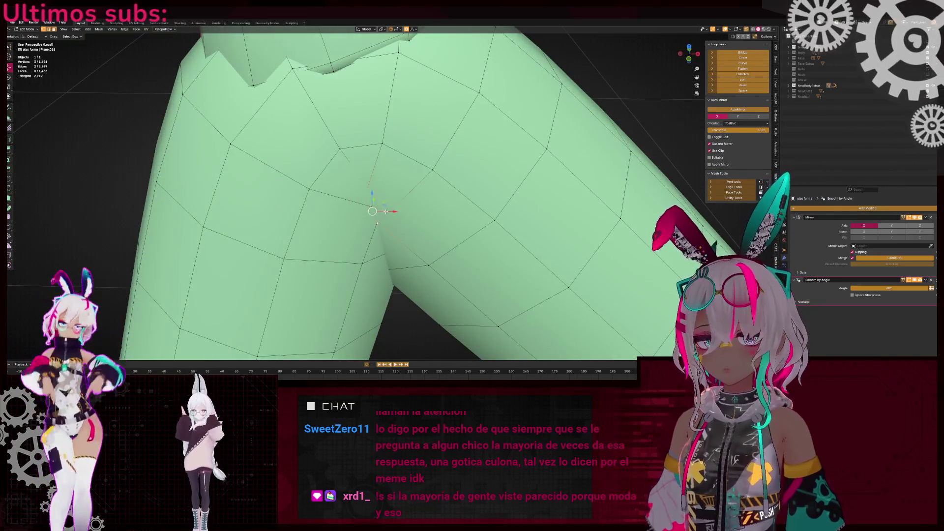
pyautogui.scroll(2, 385, 212)
pyautogui.press('m')
pyautogui.click(472, 185)
pyautogui.scroll(-2, 398, 206)
pyautogui.moveTo(398, 206)
pyautogui.mouseDown(button='middle')
pyautogui.moveTo(400, 180)
pyautogui.moveTo(377, 215)
pyautogui.moveTo(376, 185)
pyautogui.moveTo(394, 197)
pyautogui.mouseUp(button='middle')
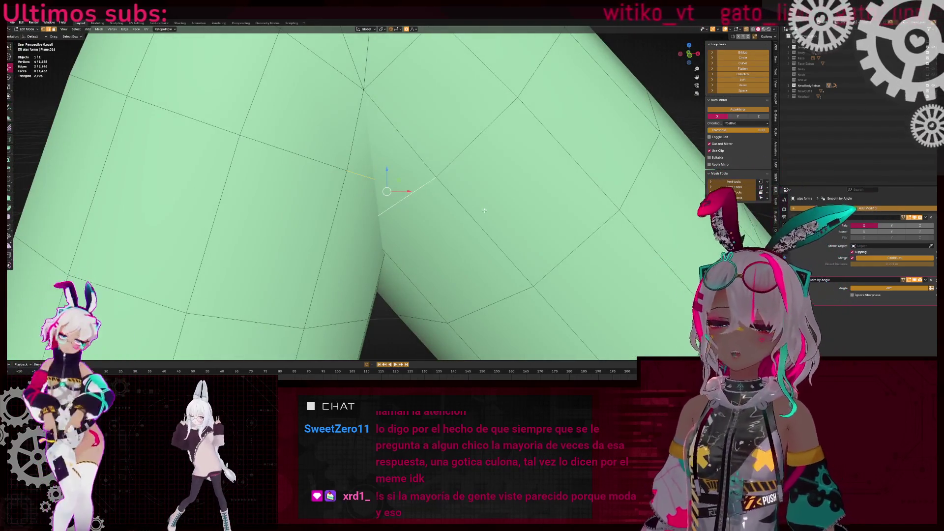
# Slide a crease vertex along its edge to a better position
pyautogui.rightClick(485, 211)
pyautogui.moveTo(466, 121)
pyautogui.mouseDown(button='middle')
pyautogui.moveTo(366, 212)
pyautogui.moveTo(369, 197)
pyautogui.mouseUp(button='middle')
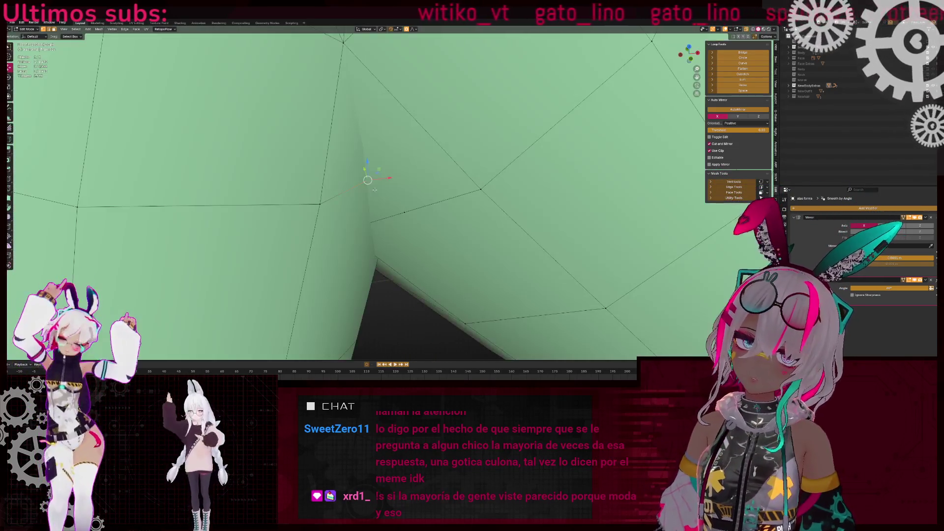
pyautogui.press('g')
pyautogui.press('g')
pyautogui.click(369, 193)
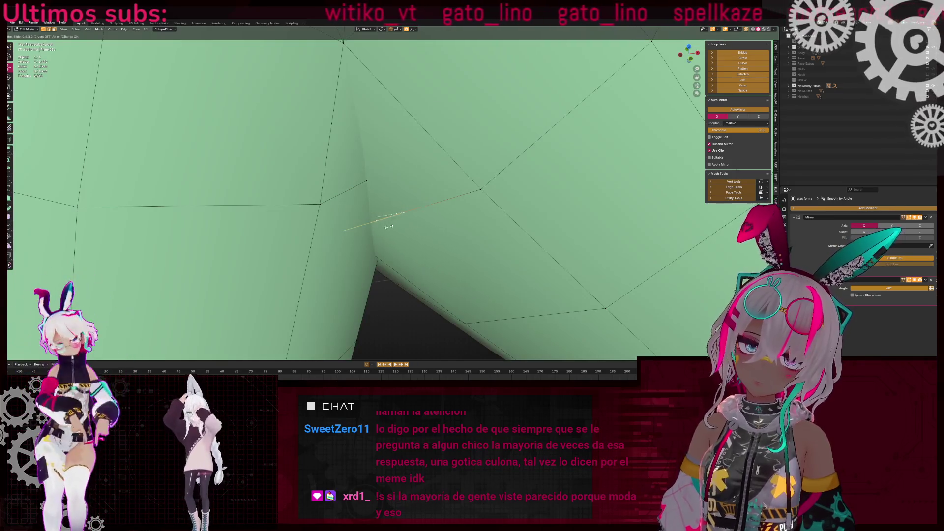
pyautogui.rightClick(443, 182)
pyautogui.moveTo(443, 182)
pyautogui.mouseDown(button='middle')
pyautogui.moveTo(388, 183)
pyautogui.moveTo(394, 189)
pyautogui.mouseUp(button='middle')
pyautogui.scroll(5, 393, 189)
pyautogui.rightClick(474, 211)
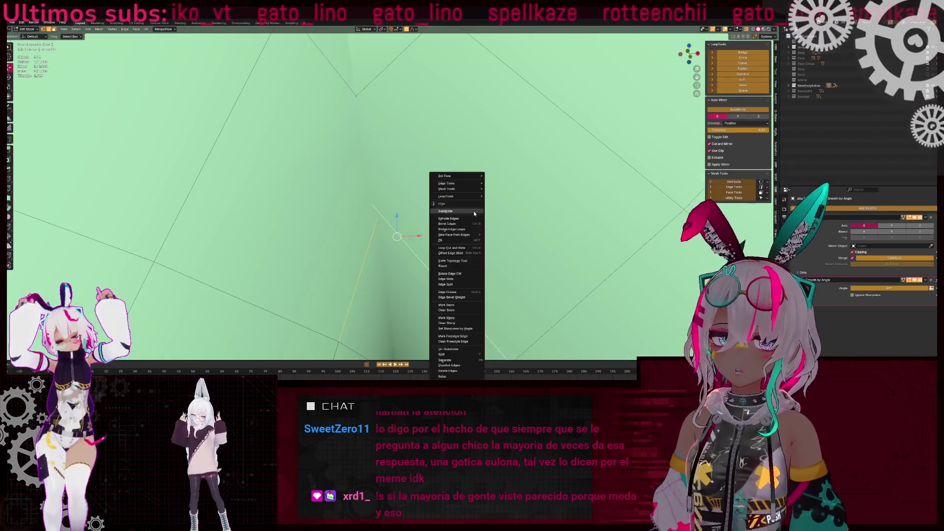
pyautogui.click(361, 244)
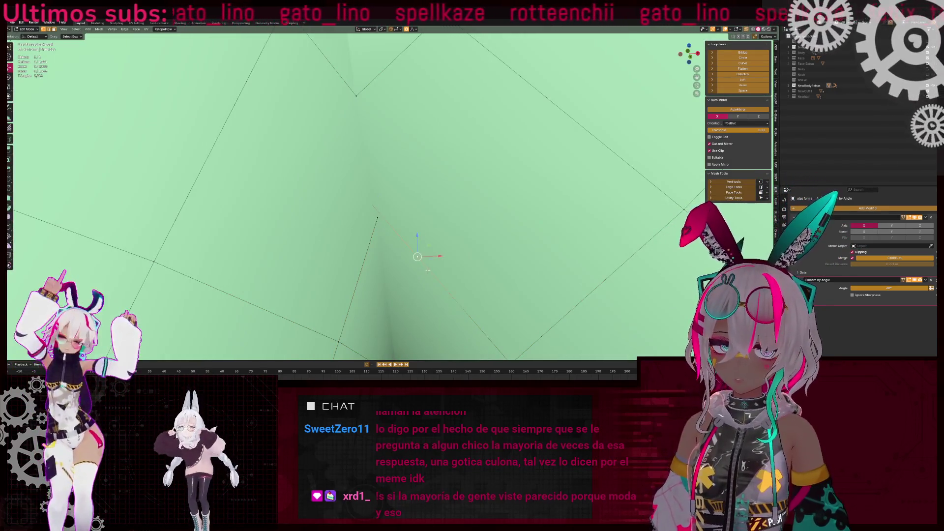
# Merge another pair of crease vertices at their midpoint
pyautogui.press('m')
pyautogui.click(456, 182)
pyautogui.moveTo(443, 177); pyautogui.dragTo(365, 155, button='middle')
pyautogui.keyDown('shift'); pyautogui.click(366, 155); pyautogui.keyUp('shift')
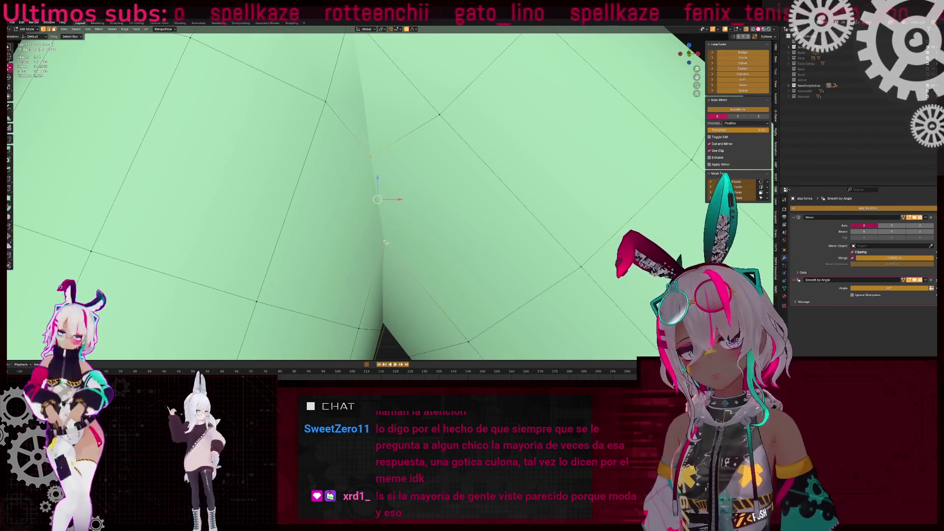
pyautogui.scroll(-3, 417, 207)
# Delete the six-sided crease face and fill the hole with new faces
pyautogui.hotkey('ctrl', 'l')
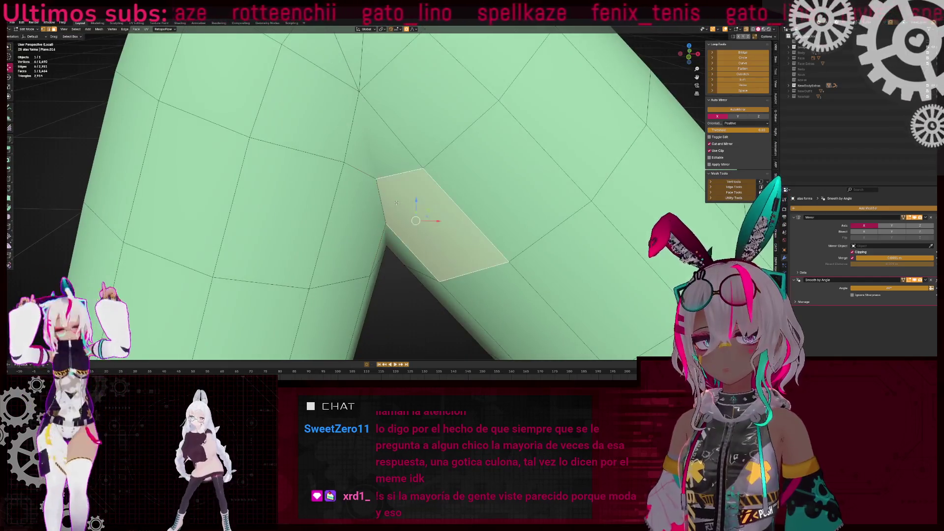
pyautogui.press('KP_Divide')
pyautogui.press('x')
pyautogui.click(540, 203)
pyautogui.moveTo(540, 202); pyautogui.dragTo(469, 230, button='middle')
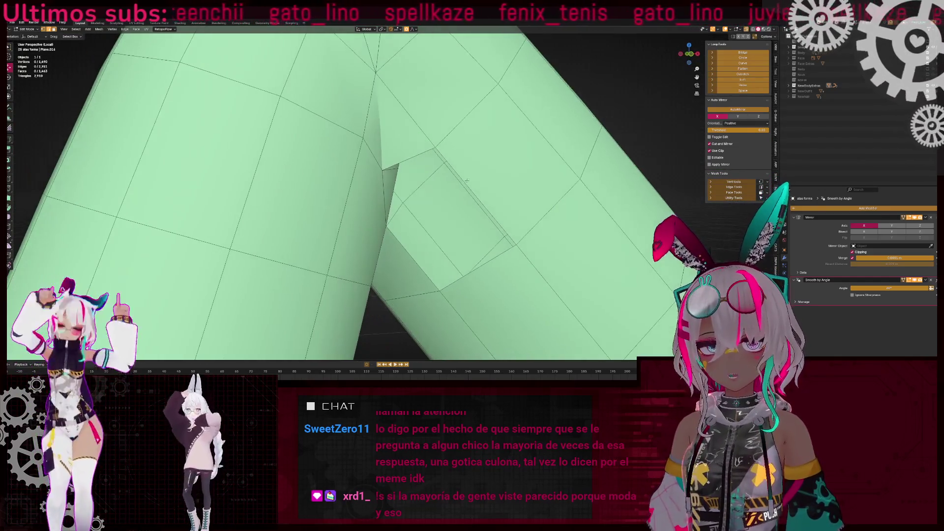
pyautogui.press('f')
pyautogui.press('f')
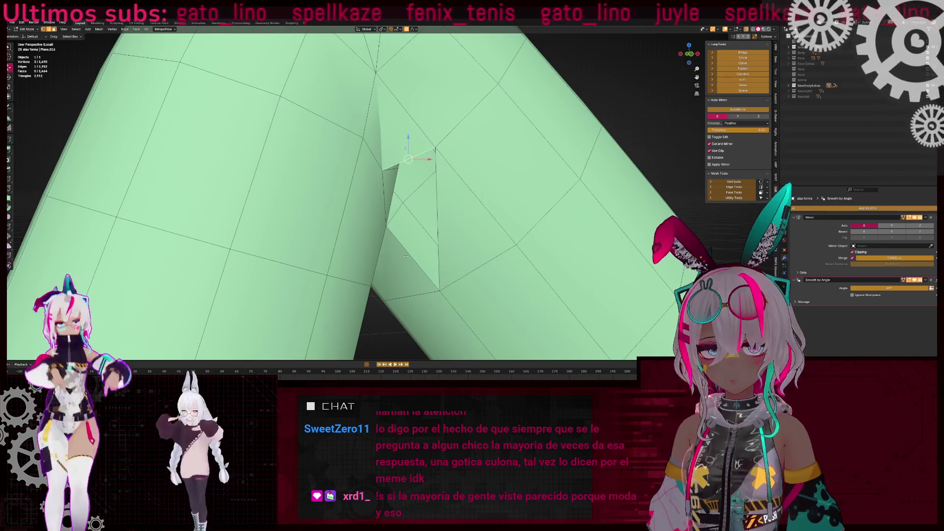
# Adjust the triangle face in the fold, then view the whole tube mesh
pyautogui.click(401, 250)
pyautogui.moveTo(402, 249)
pyautogui.mouseDown(button='middle')
pyautogui.moveTo(393, 207)
pyautogui.moveTo(367, 213)
pyautogui.moveTo(325, 272)
pyautogui.moveTo(527, 196)
pyautogui.moveTo(384, 180)
pyautogui.moveTo(499, 192)
pyautogui.mouseUp(button='middle')
pyautogui.rightClick(499, 192)
pyautogui.click(484, 206)
pyautogui.click(437, 212)
pyautogui.rightClick(472, 205)
pyautogui.click(477, 208)
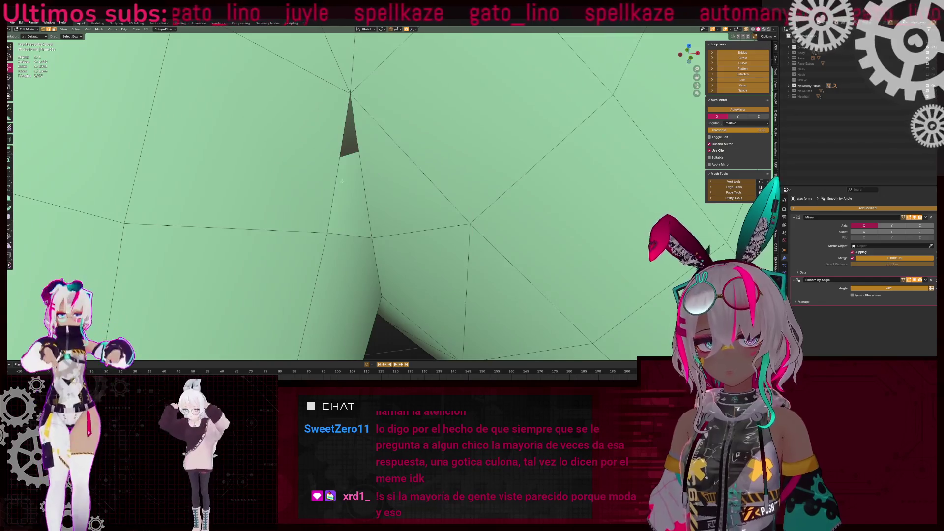
pyautogui.moveTo(345, 234)
pyautogui.mouseDown(button='middle')
pyautogui.moveTo(428, 196)
pyautogui.moveTo(355, 163)
pyautogui.mouseUp(button='middle')
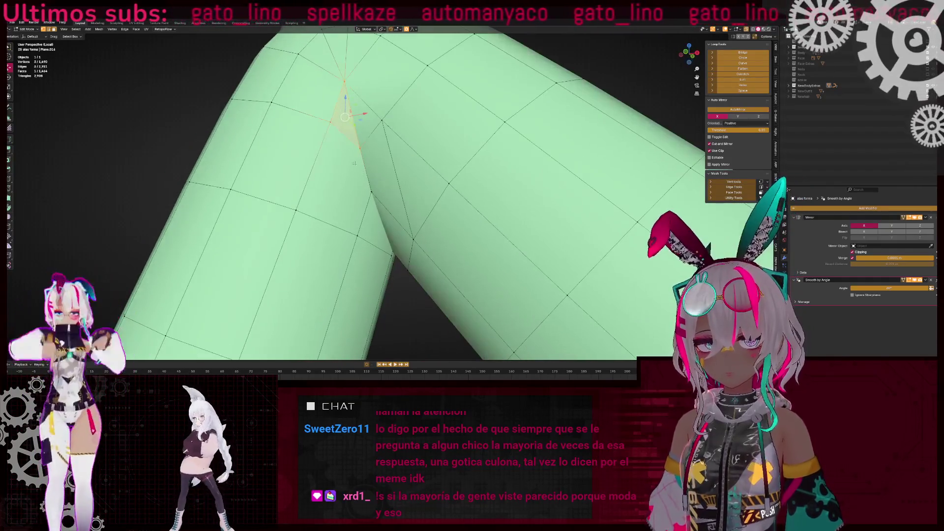
# Select the edge loop along the crease in X-ray, then cancel an attempted slide
pyautogui.moveTo(380, 224); pyautogui.dragTo(392, 198, button='middle')
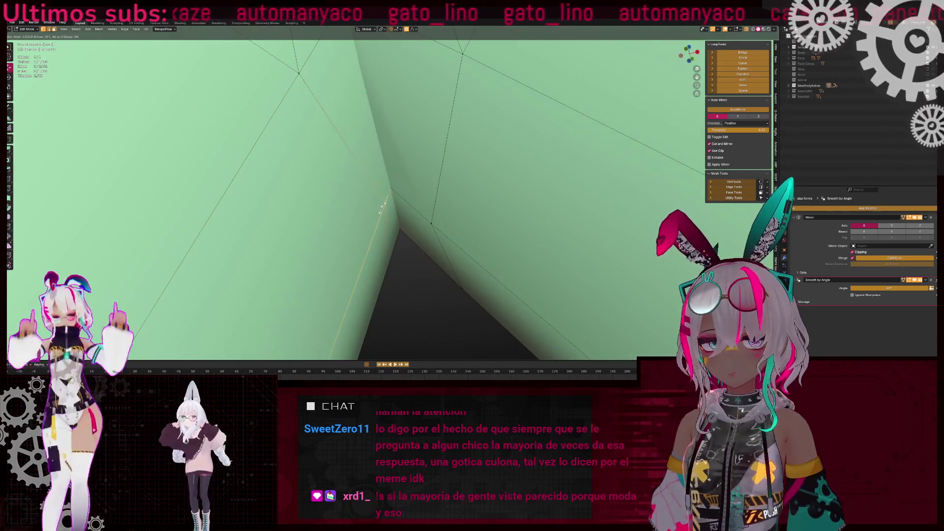
pyautogui.rightClick(388, 196)
pyautogui.click(413, 182)
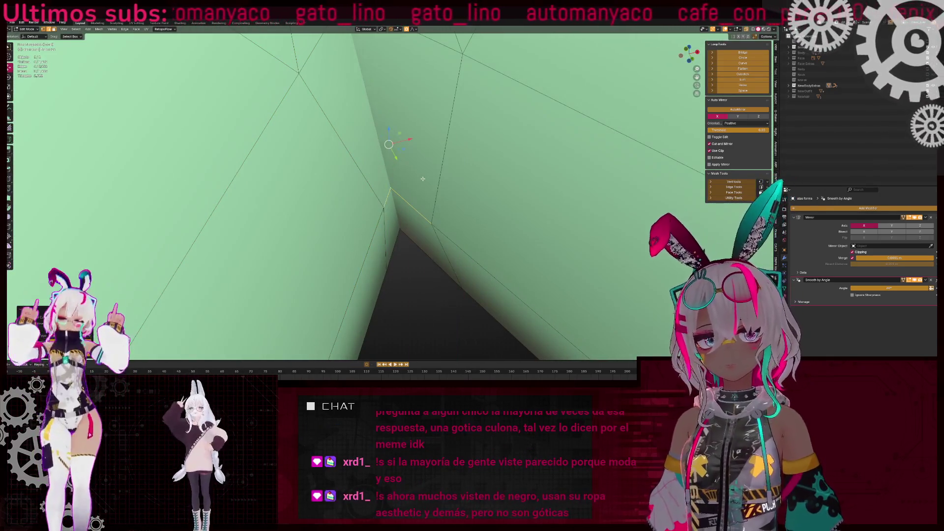
pyautogui.hotkey('alt', 'z')
pyautogui.hotkey('alt', 'z')
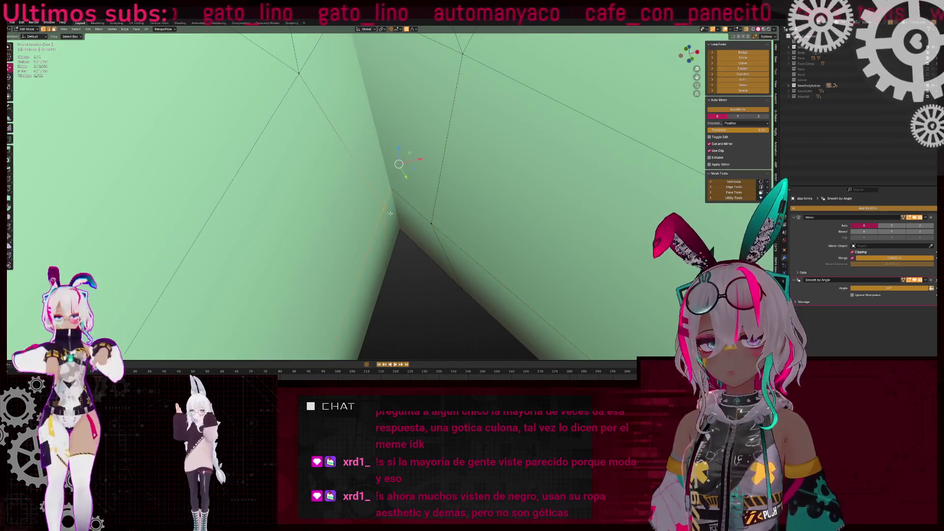
pyautogui.press('g')
pyautogui.press('g')
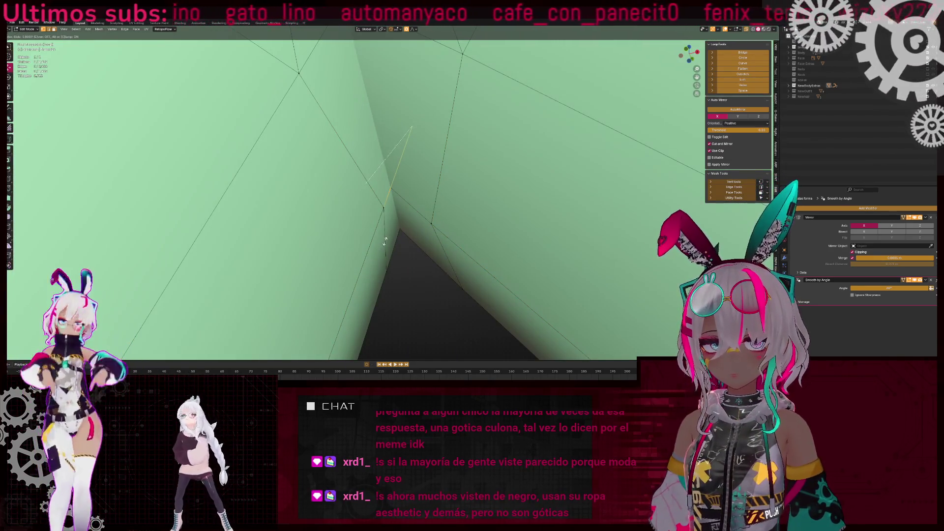
pyautogui.rightClick(385, 241)
pyautogui.click(395, 197)
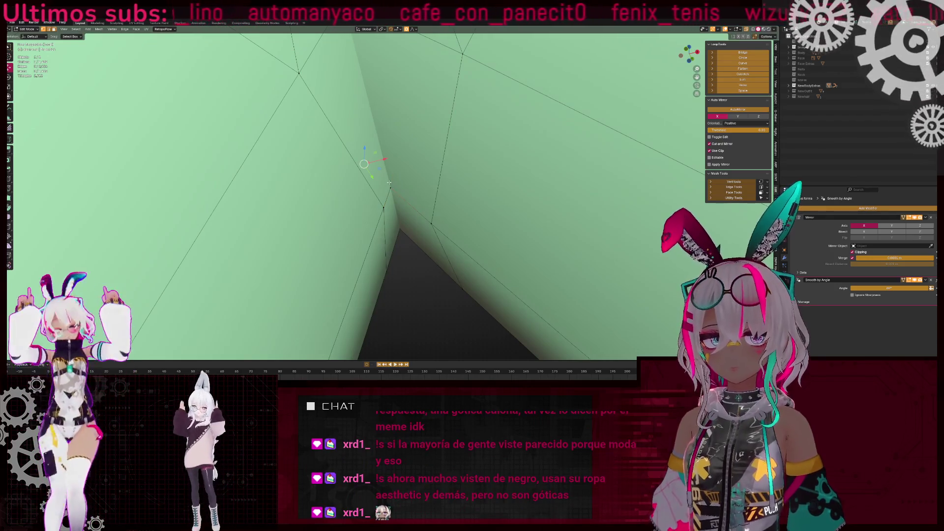
# Merge the selected crease vertices and slide a neighbouring vertex along its edge
pyautogui.press('m')
pyautogui.click(465, 204)
pyautogui.moveTo(465, 205)
pyautogui.mouseDown(button='middle')
pyautogui.moveTo(388, 196)
pyautogui.moveTo(355, 200)
pyautogui.moveTo(359, 213)
pyautogui.moveTo(366, 185)
pyautogui.moveTo(391, 213)
pyautogui.moveTo(424, 183)
pyautogui.moveTo(365, 146)
pyautogui.moveTo(387, 205)
pyautogui.moveTo(375, 270)
pyautogui.mouseUp(button='middle')
pyautogui.keyDown('shift'); pyautogui.click(364, 173); pyautogui.keyUp('shift')
pyautogui.hotkey('shift', 'v')
pyautogui.click(358, 174)
# Dissolve the edge between two crease vertices
pyautogui.click(374, 213)
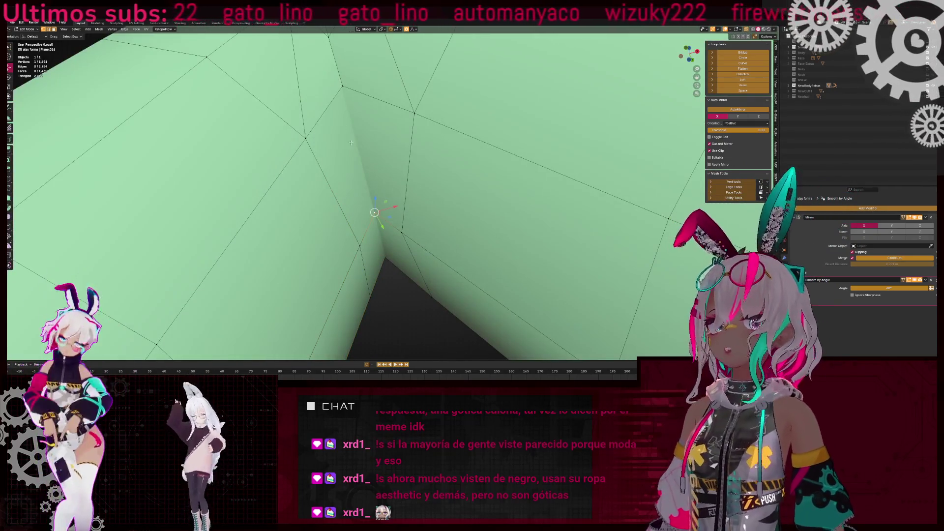
pyautogui.keyDown('shift'); pyautogui.click(343, 88); pyautogui.keyUp('shift')
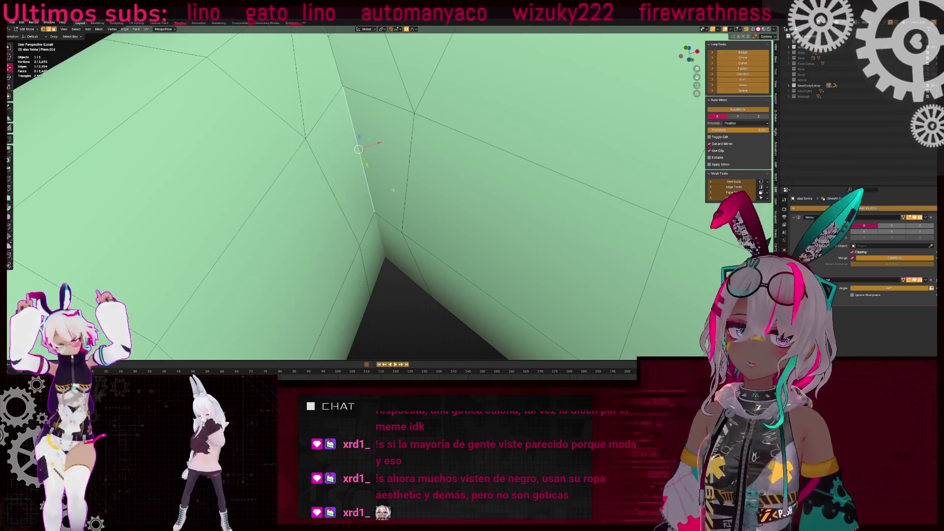
pyautogui.press('x')
pyautogui.click(431, 185)
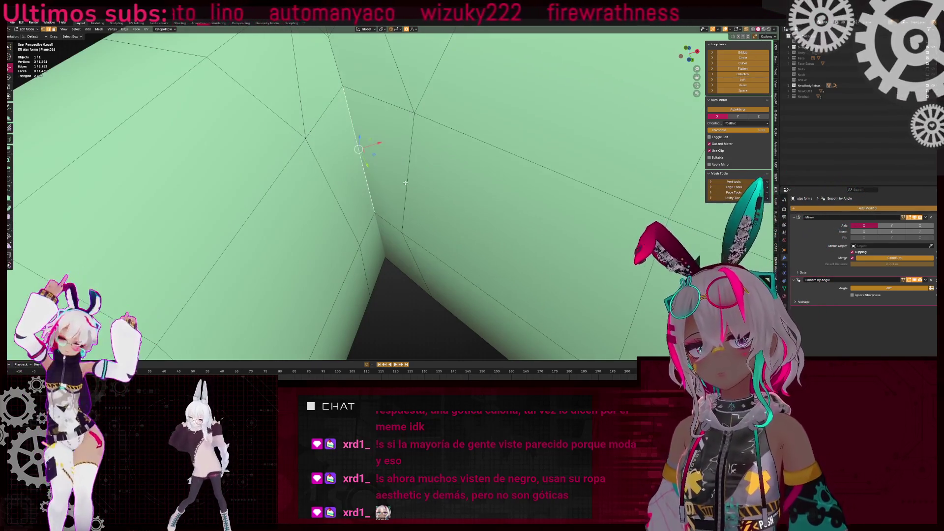
# Slide the crevice vertex along an edge and merge it with a nearby vertex
pyautogui.moveTo(426, 179)
pyautogui.mouseDown(button='middle')
pyautogui.moveTo(362, 170)
pyautogui.moveTo(381, 184)
pyautogui.mouseUp(button='middle')
pyautogui.keyDown('alt'); pyautogui.click(383, 187); pyautogui.keyUp('alt')
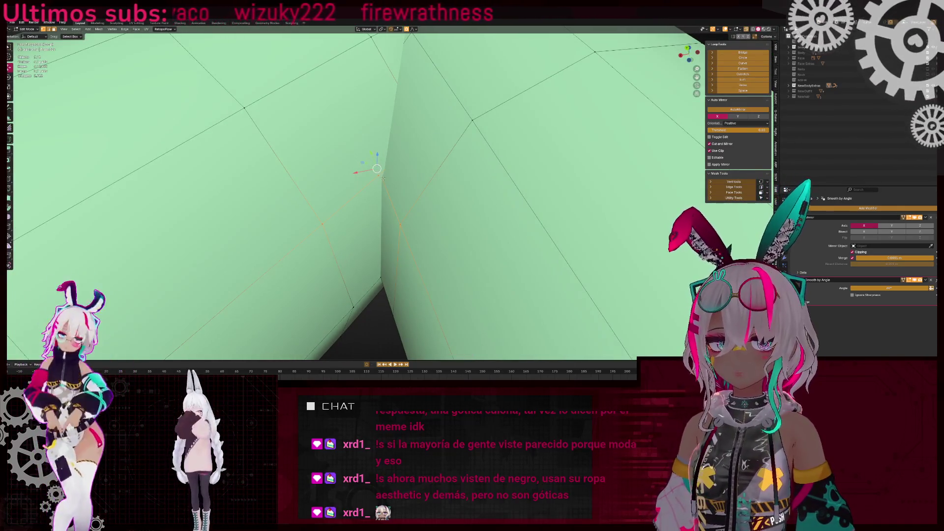
pyautogui.press('g')
pyautogui.press('g')
pyautogui.click(367, 187)
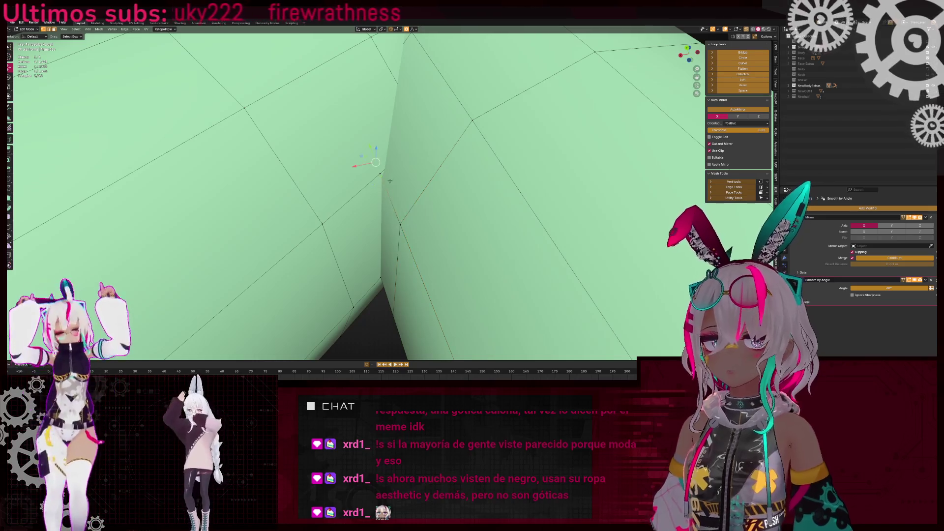
pyautogui.click(381, 175)
pyautogui.rightClick(478, 149)
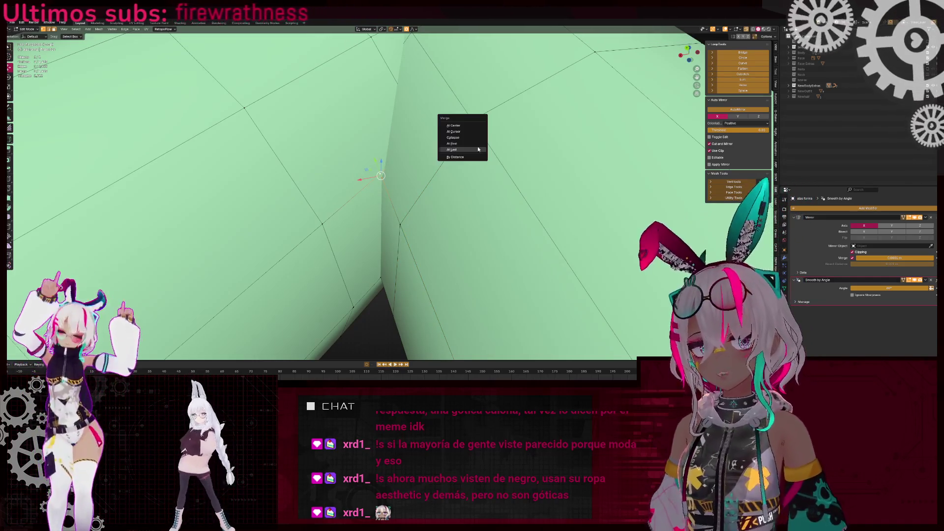
pyautogui.click(471, 142)
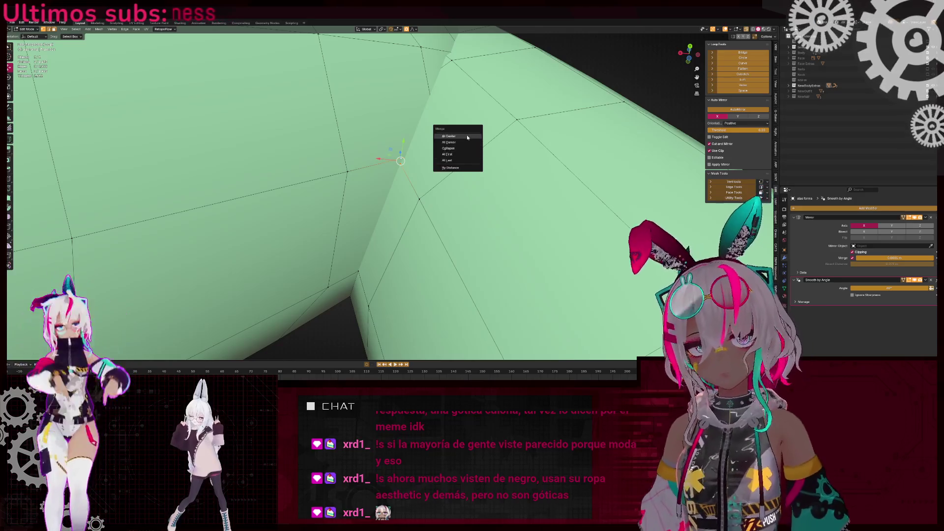
# Delete the thin sliver face at the tube joint
pyautogui.click(389, 222)
pyautogui.press('x')
pyautogui.press('Escape')
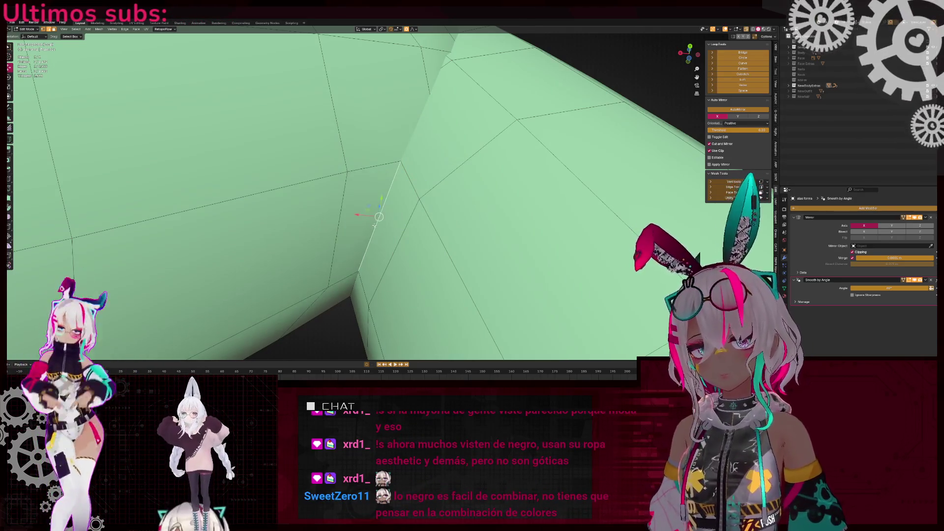
pyautogui.press('x')
pyautogui.click(517, 222)
pyautogui.scroll(-5, 402, 230)
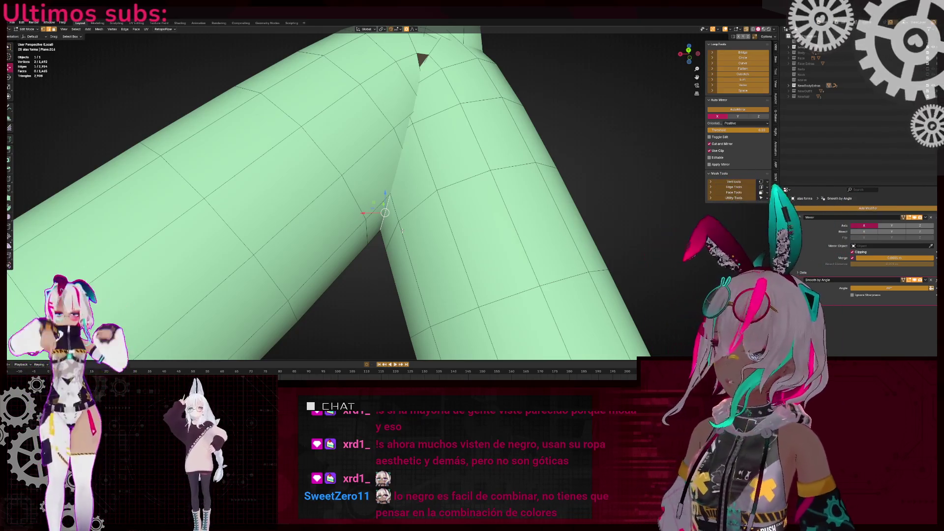
# Slide a crease vertex along its edge at the tube joint
pyautogui.moveTo(371, 222); pyautogui.dragTo(436, 128, button='middle')
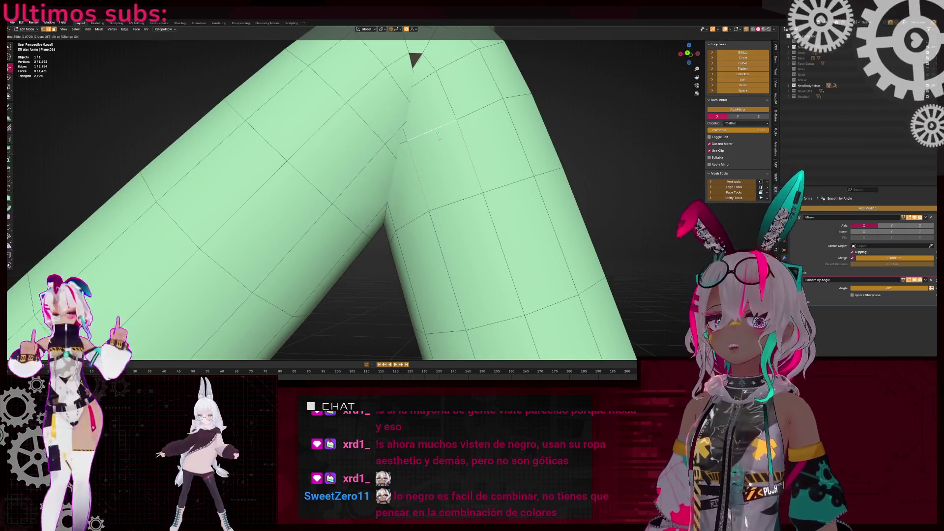
pyautogui.scroll(4, 418, 235)
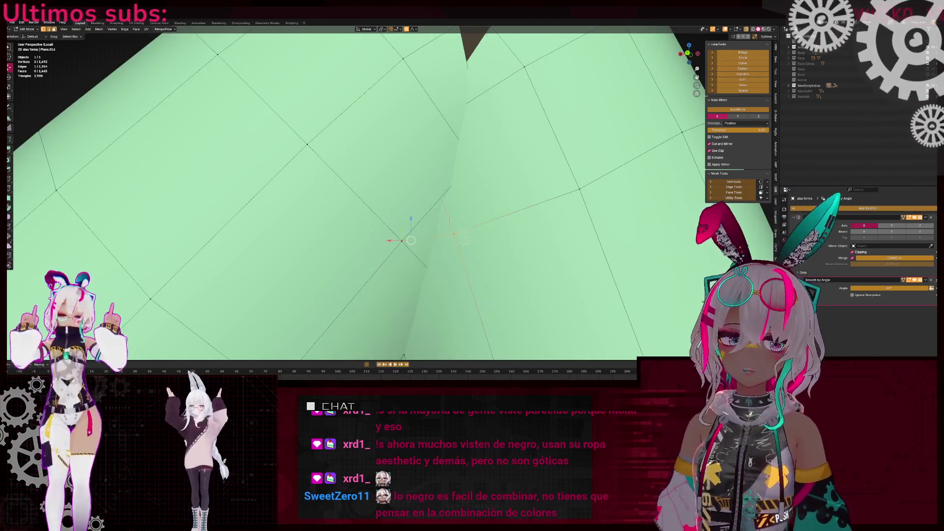
pyautogui.click(450, 220)
pyautogui.hotkey('shift', 'v')
pyautogui.click(430, 297)
pyautogui.moveTo(431, 297); pyautogui.dragTo(408, 199, button='middle')
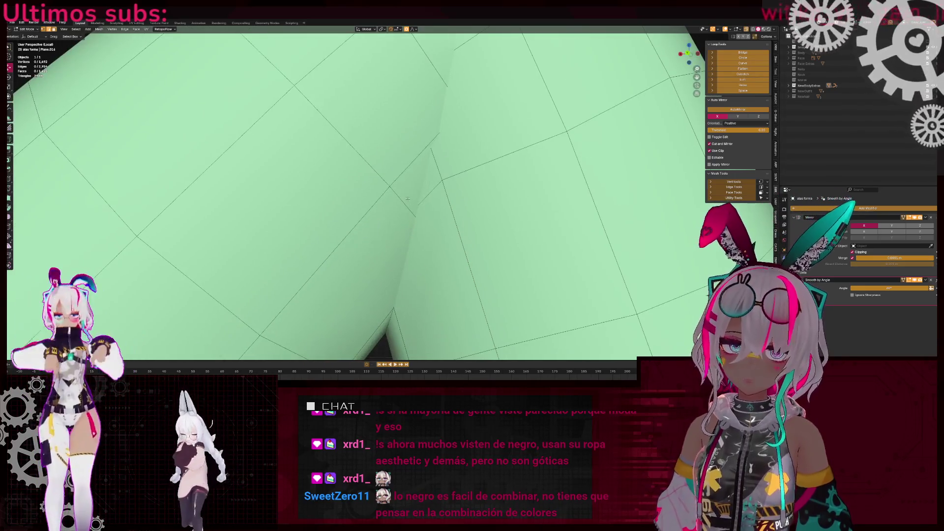
# Subdivide the crease edges, slide the new vertices and merge the overlapping ones
pyautogui.rightClick(424, 200)
pyautogui.click(450, 172)
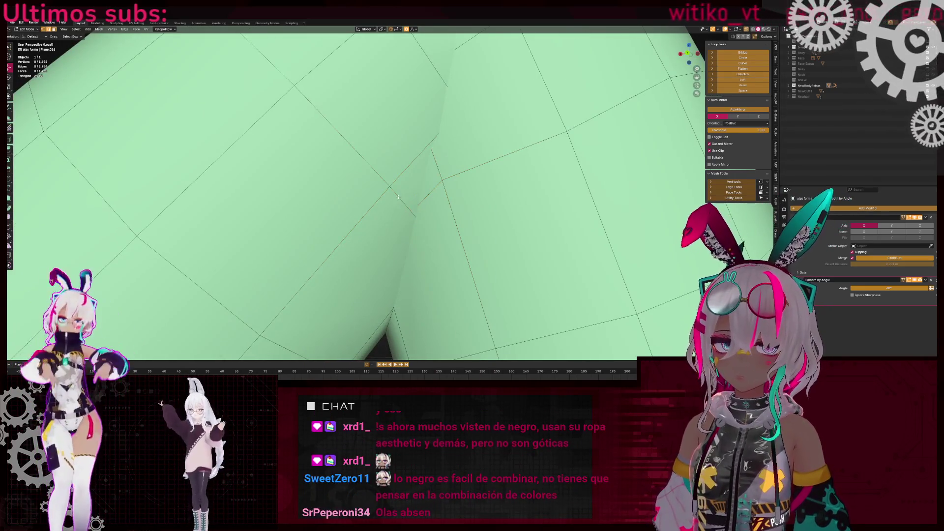
pyautogui.hotkey('shift', 'v')
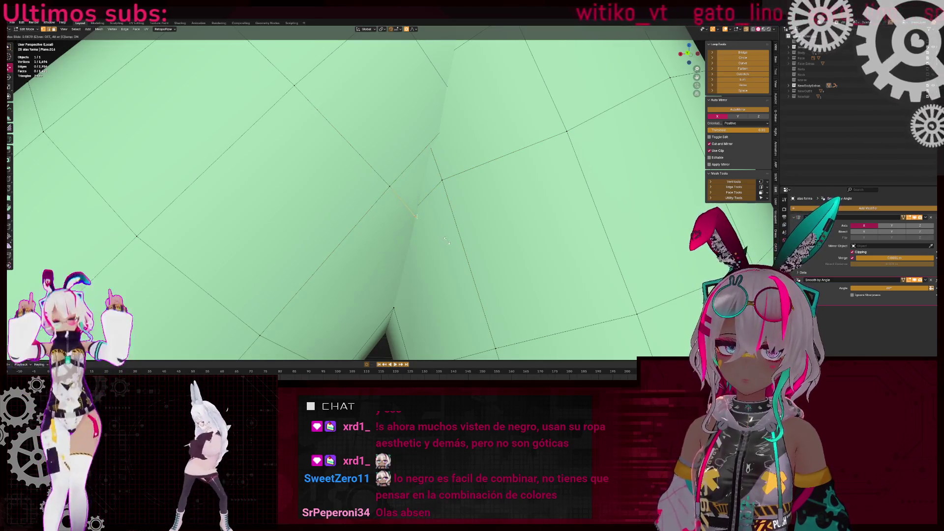
pyautogui.click(447, 240)
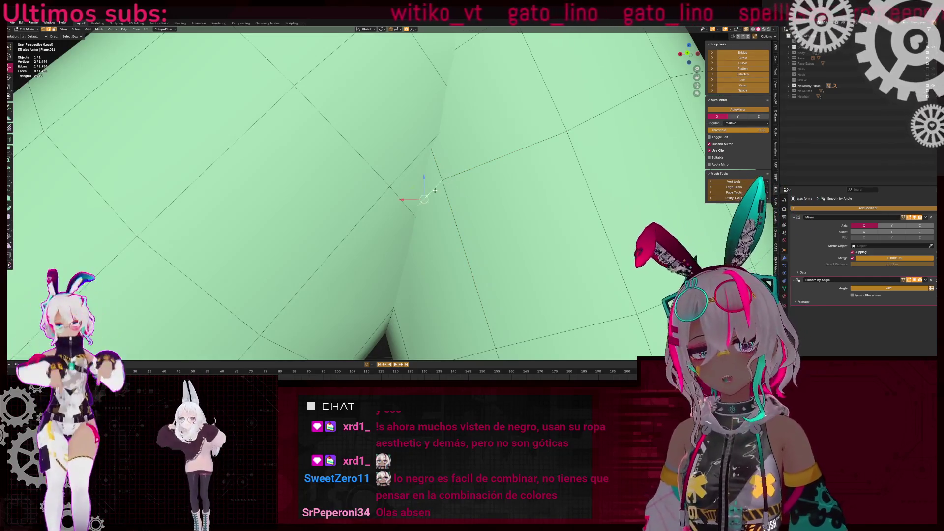
pyautogui.hotkey('shift', 'v')
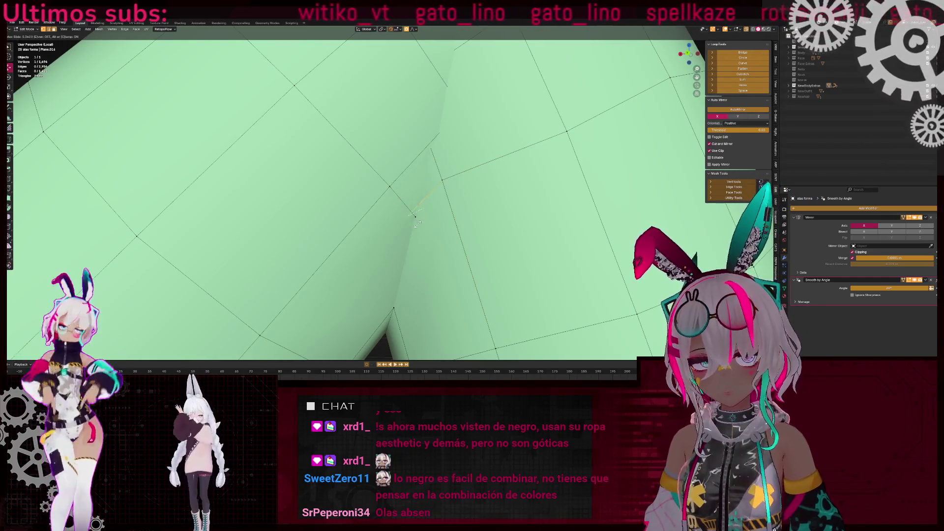
pyautogui.click(423, 218)
pyautogui.press('m')
pyautogui.click(488, 175)
# Remove the centre crease vertex and fill a triangle beside the notch
pyautogui.moveTo(409, 199)
pyautogui.mouseDown(button='middle')
pyautogui.moveTo(423, 183)
pyautogui.moveTo(385, 186)
pyautogui.mouseUp(button='middle')
pyautogui.click(339, 170)
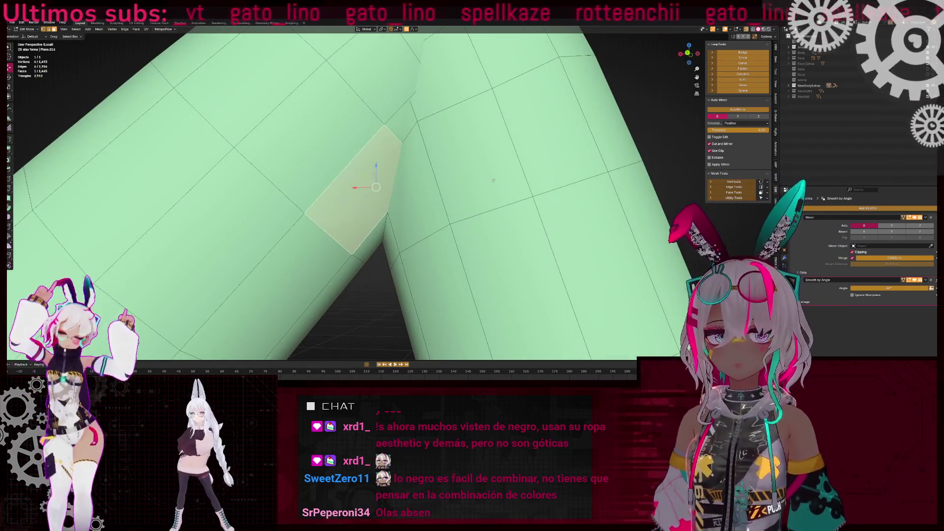
pyautogui.hotkey('ctrl', 'x')
pyautogui.click(344, 149)
pyautogui.moveTo(344, 148); pyautogui.dragTo(364, 224, button='middle')
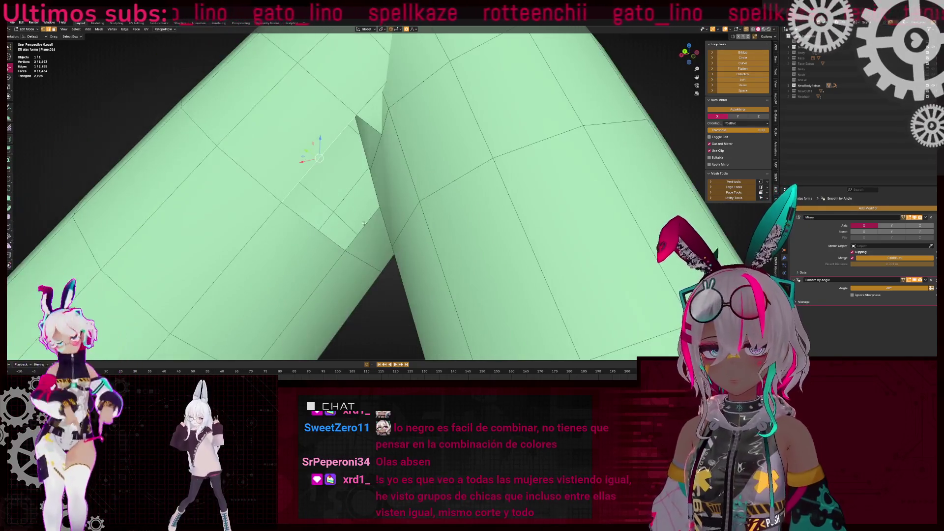
pyautogui.press('f')
# Replace a misplaced face across the gap with newly filled faces
pyautogui.moveTo(339, 181)
pyautogui.mouseDown(button='middle')
pyautogui.moveTo(463, 192)
pyautogui.moveTo(459, 178)
pyautogui.mouseUp(button='middle')
pyautogui.press('f')
pyautogui.hotkey('alt', 'z')
pyautogui.hotkey('alt', 'z')
pyautogui.press('x')
pyautogui.click(484, 192)
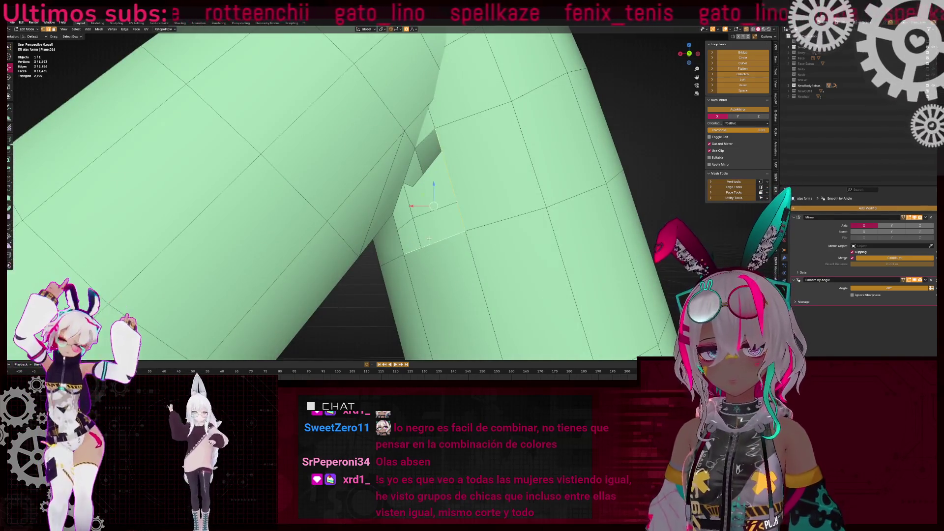
pyautogui.press('f')
pyautogui.press('f')
# Slide an edge along the crease to even out the geometry
pyautogui.moveTo(429, 239); pyautogui.dragTo(400, 196, button='middle')
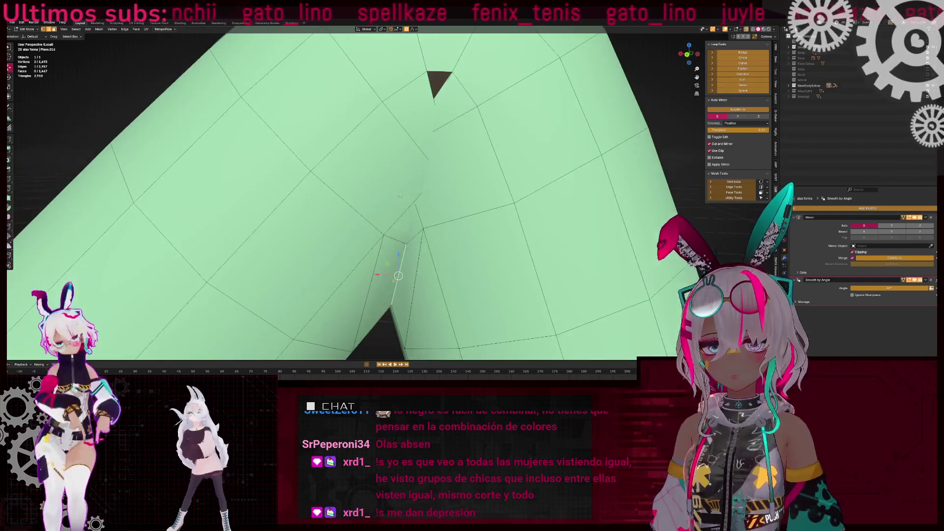
pyautogui.rightClick(502, 190)
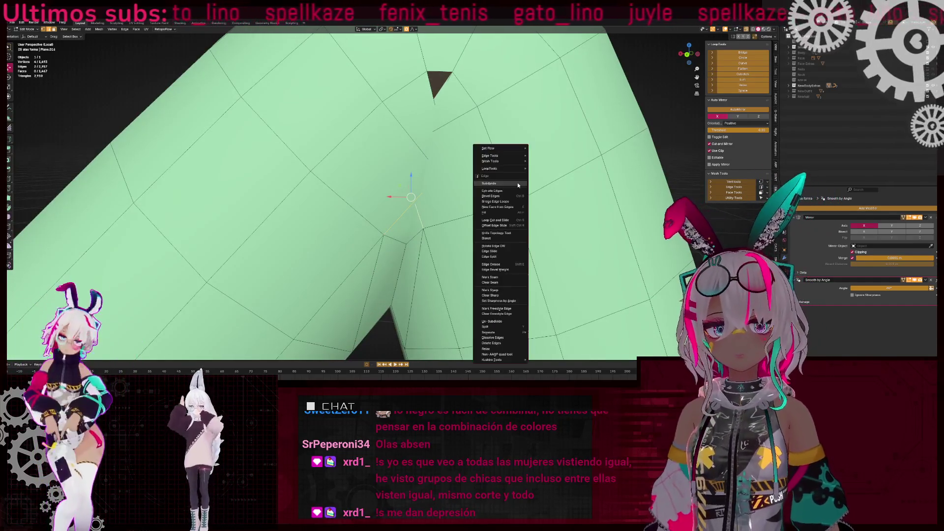
pyautogui.click(518, 182)
pyautogui.scroll(2, 517, 182)
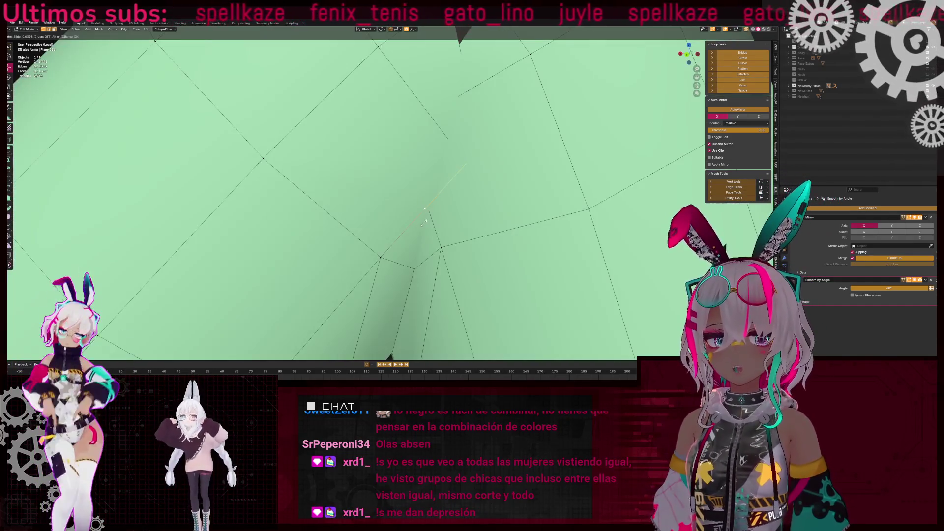
pyautogui.click(426, 222)
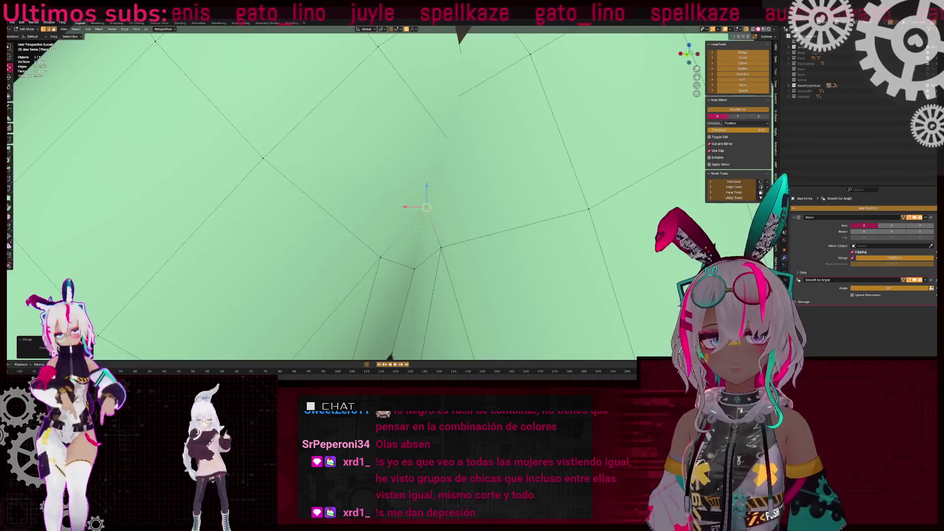
pyautogui.moveTo(418, 231); pyautogui.dragTo(421, 164, button='middle')
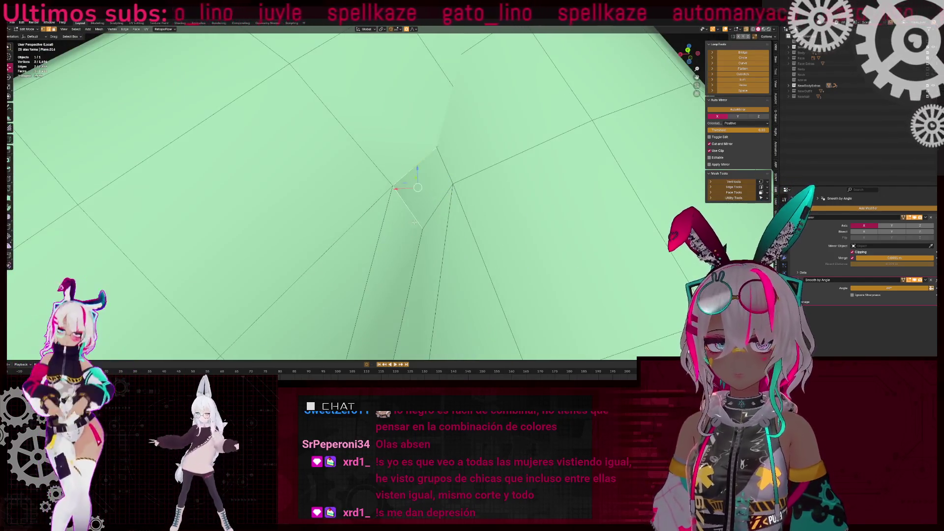
# Subdivide edges between three crease vertices, slide them and merge at centre
pyautogui.click(445, 206)
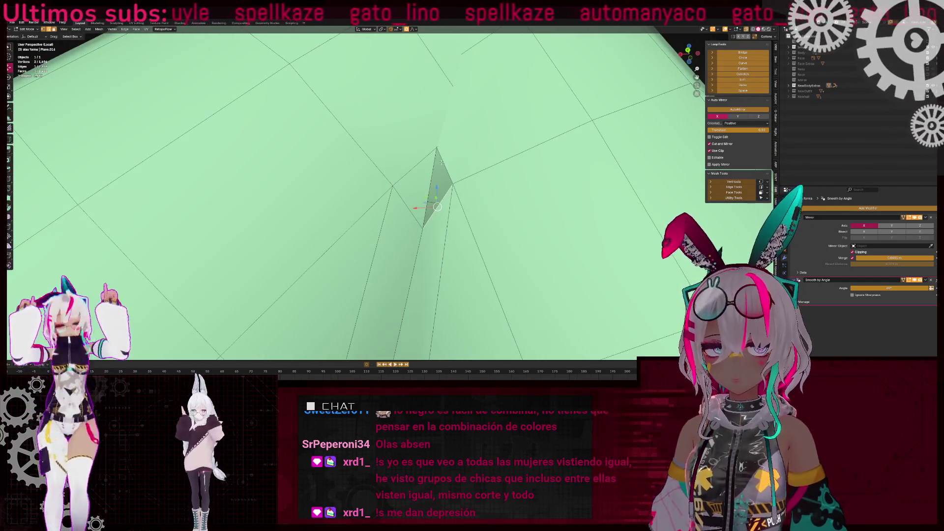
pyautogui.keyDown('shift'); pyautogui.click(457, 187); pyautogui.keyUp('shift')
pyautogui.scroll(-5, 429, 189)
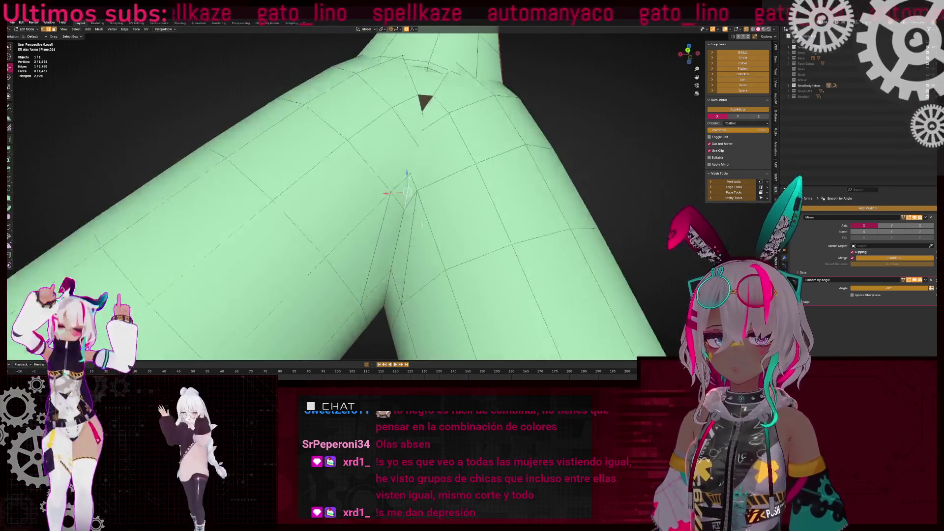
pyautogui.scroll(-3, 388, 204)
pyautogui.rightClick(415, 188)
pyautogui.click(463, 153)
pyautogui.moveTo(385, 193); pyautogui.dragTo(379, 199, button='middle')
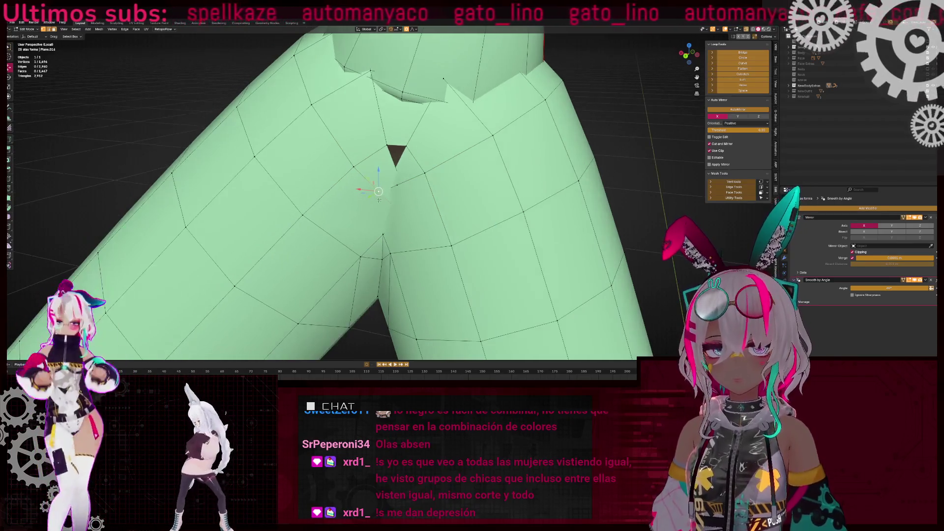
pyautogui.click(387, 213)
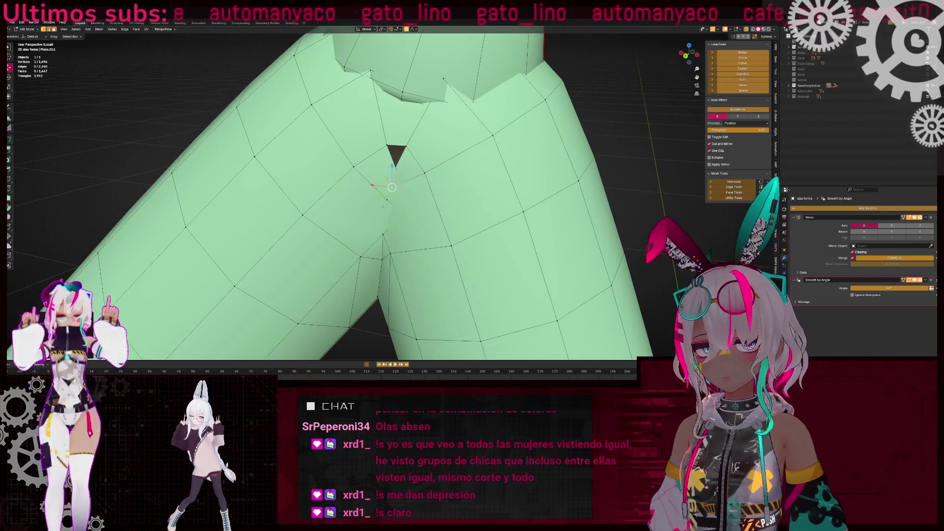
pyautogui.click(448, 183)
pyautogui.moveTo(448, 182); pyautogui.dragTo(322, 175, button='middle')
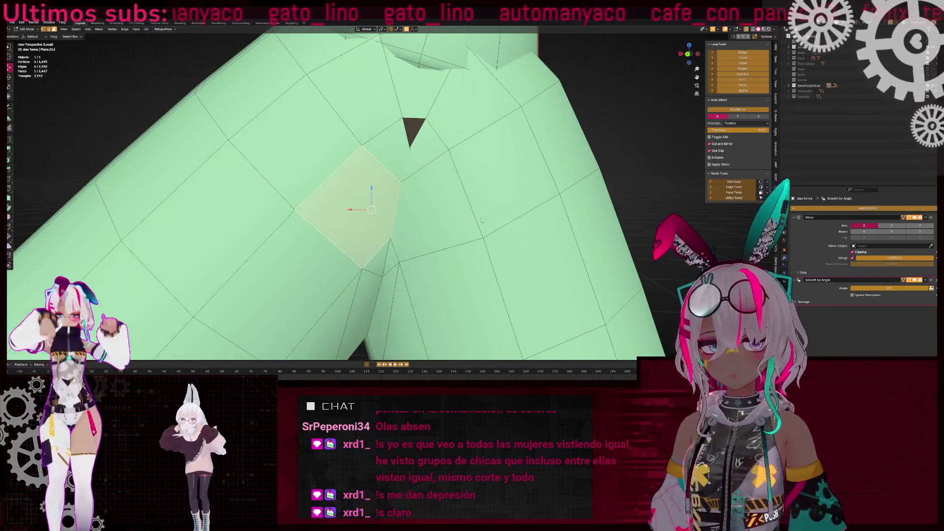
# Fill triangles around the slit and join vertices to restructure them
pyautogui.press('f')
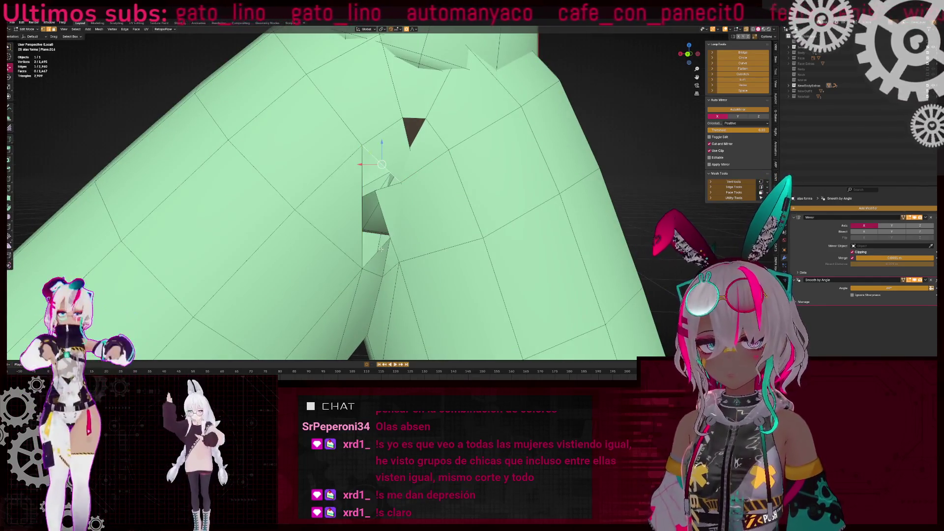
pyautogui.press('j')
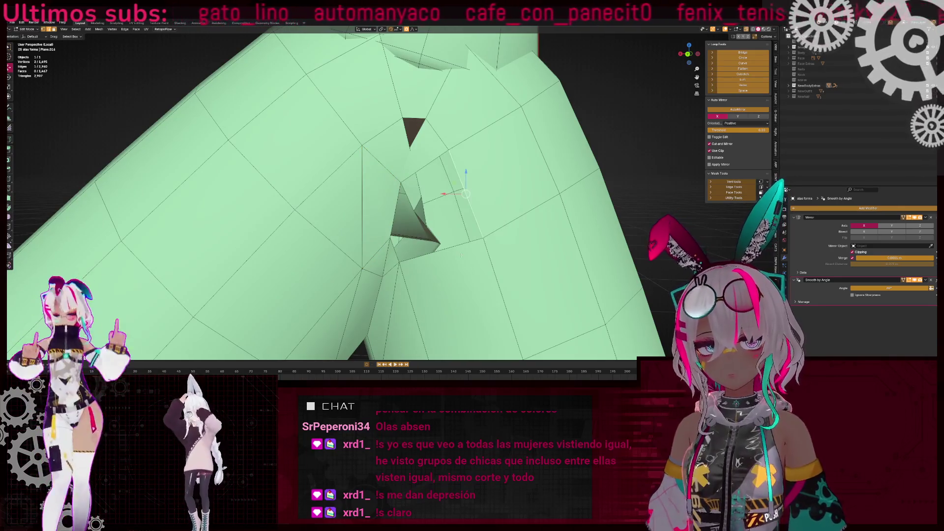
pyautogui.press('f')
pyautogui.press('f')
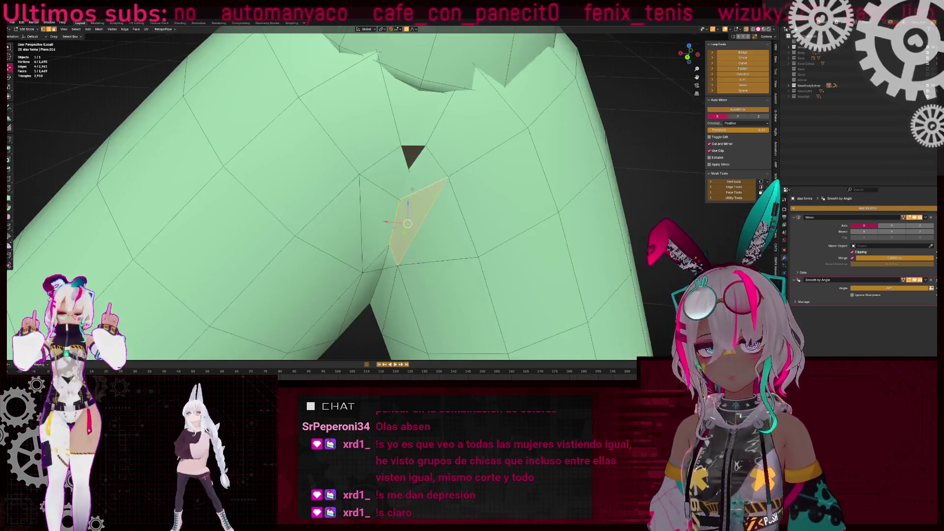
pyautogui.hotkey('alt', 'z')
pyautogui.moveTo(411, 170)
pyautogui.mouseDown(button='middle')
pyautogui.moveTo(449, 195)
pyautogui.moveTo(372, 195)
pyautogui.moveTo(446, 201)
pyautogui.mouseUp(button='middle')
pyautogui.hotkey('alt', 'z')
# Delete three faces around the slit and refill the hole with new triangles
pyautogui.press('ctrl+KP_Add')
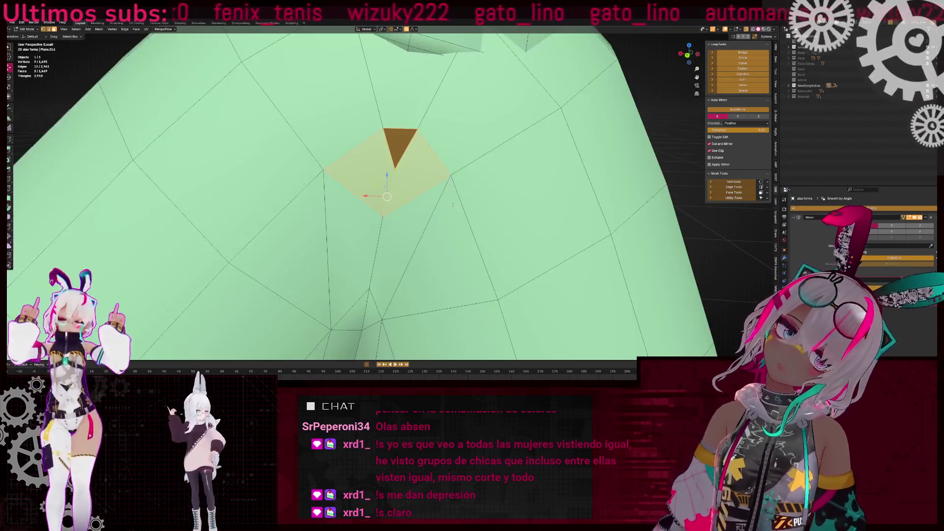
pyautogui.press('x')
pyautogui.click(447, 205)
pyautogui.click(320, 181)
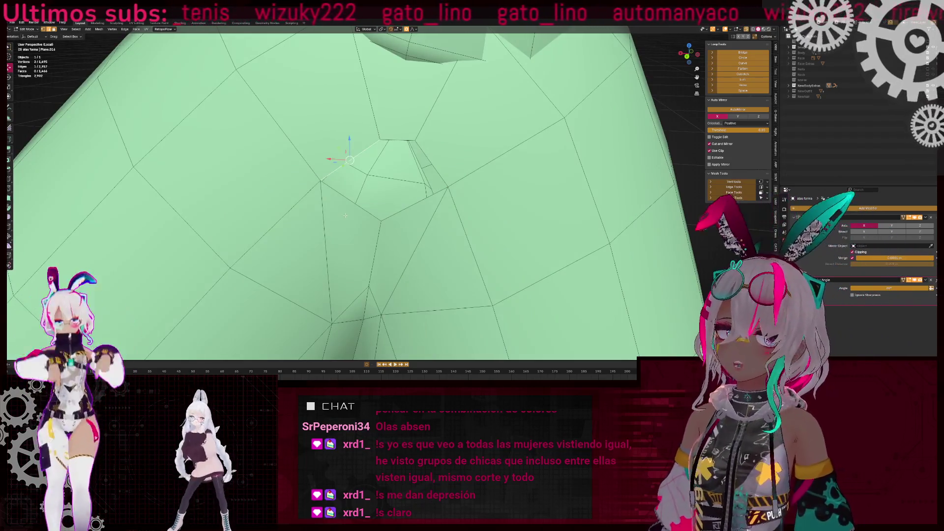
pyautogui.press('f')
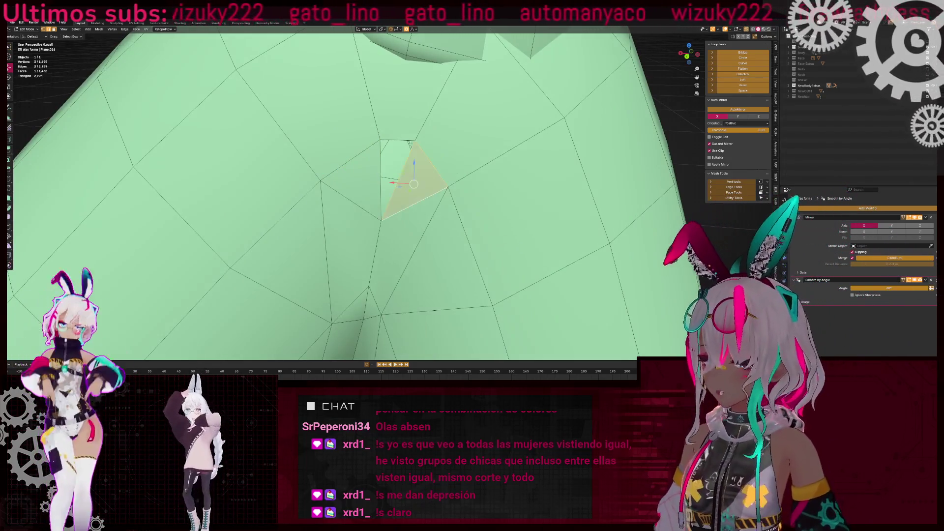
pyautogui.press('f')
pyautogui.scroll(-5, 400, 128)
pyautogui.moveTo(401, 129)
pyautogui.mouseDown(button='middle')
pyautogui.moveTo(427, 212)
pyautogui.moveTo(395, 243)
pyautogui.moveTo(416, 238)
pyautogui.mouseUp(button='middle')
pyautogui.scroll(4, 427, 212)
pyautogui.scroll(-8, 413, 196)
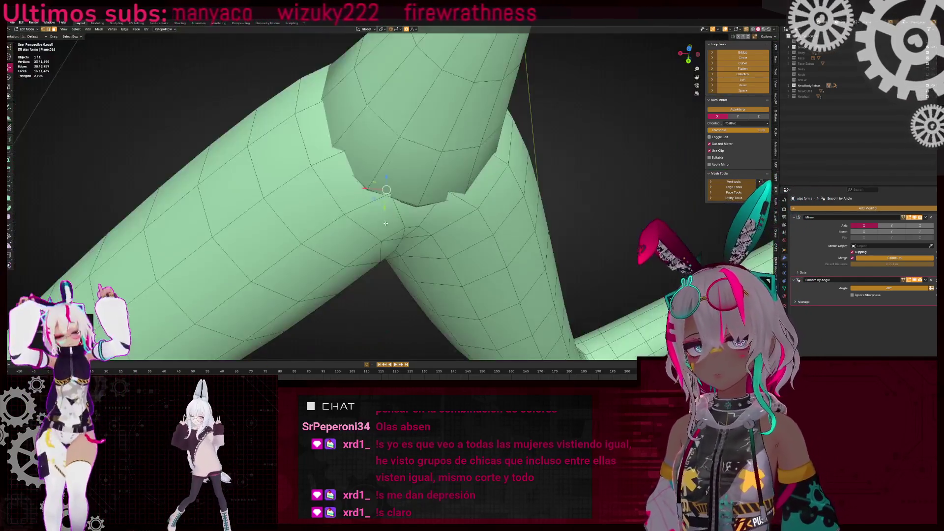
# Delete the linked leftover leg geometry in X-ray, then return to solid shading
pyautogui.hotkey('alt', 'z')
pyautogui.press('l')
pyautogui.moveTo(430, 223); pyautogui.dragTo(493, 248, button='middle')
pyautogui.press('Delete')
pyautogui.hotkey('alt', 'z')
# Bring the tube tip into view and select its vertex ring
pyautogui.scroll(-6, 381, 242)
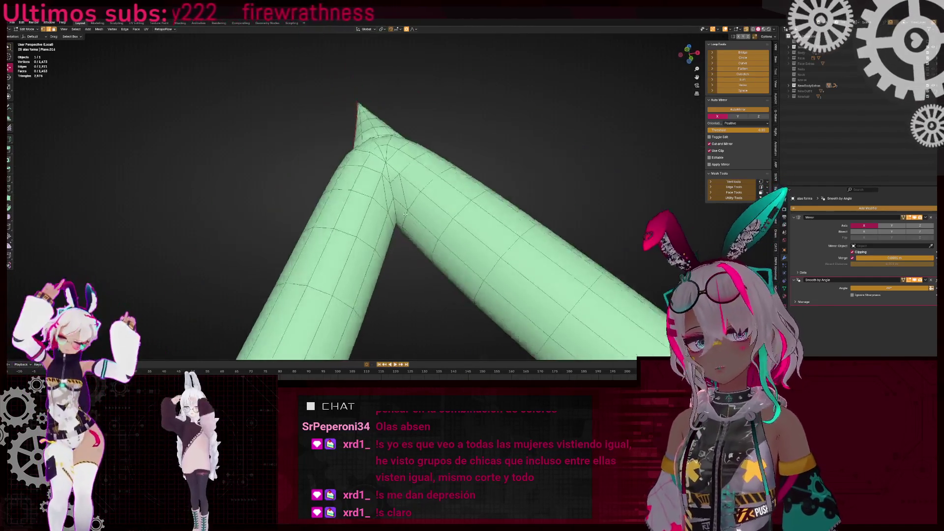
pyautogui.moveTo(381, 242)
pyautogui.mouseDown(button='middle')
pyautogui.moveTo(512, 236)
pyautogui.moveTo(357, 234)
pyautogui.mouseUp(button='middle')
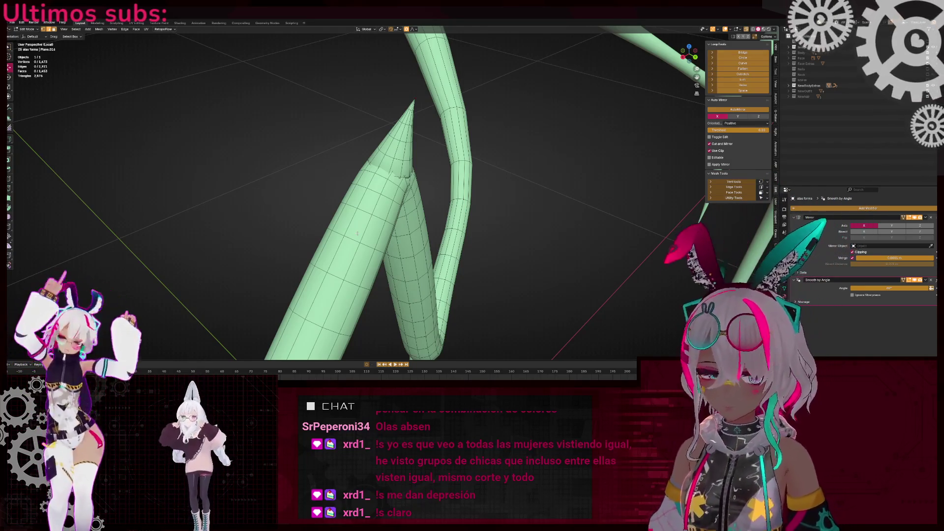
pyautogui.moveTo(358, 234)
pyautogui.mouseDown(button='middle')
pyautogui.moveTo(435, 260)
pyautogui.moveTo(472, 289)
pyautogui.moveTo(394, 213)
pyautogui.moveTo(485, 236)
pyautogui.moveTo(423, 322)
pyautogui.moveTo(380, 302)
pyautogui.mouseUp(button='middle')
pyautogui.keyDown('alt'); pyautogui.click(423, 322); pyautogui.keyUp('alt')
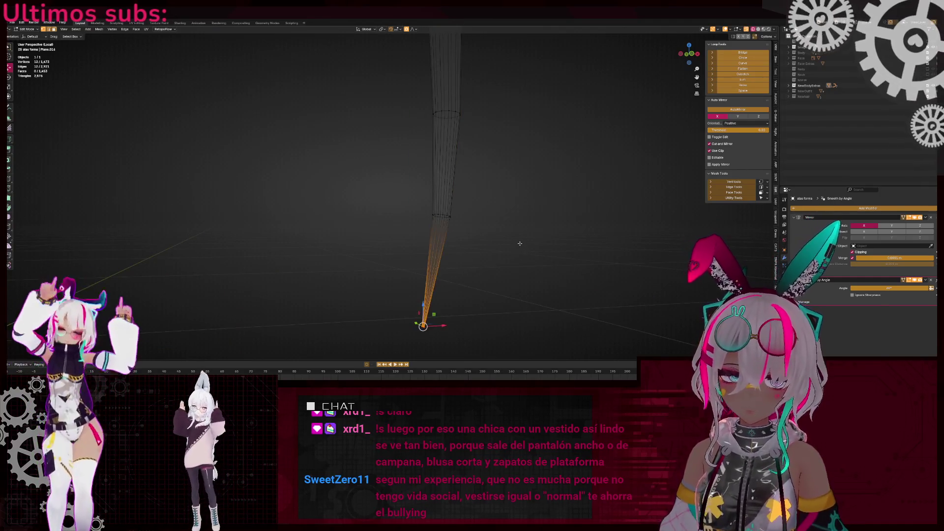
pyautogui.moveTo(446, 289); pyautogui.dragTo(419, 215, button='middle')
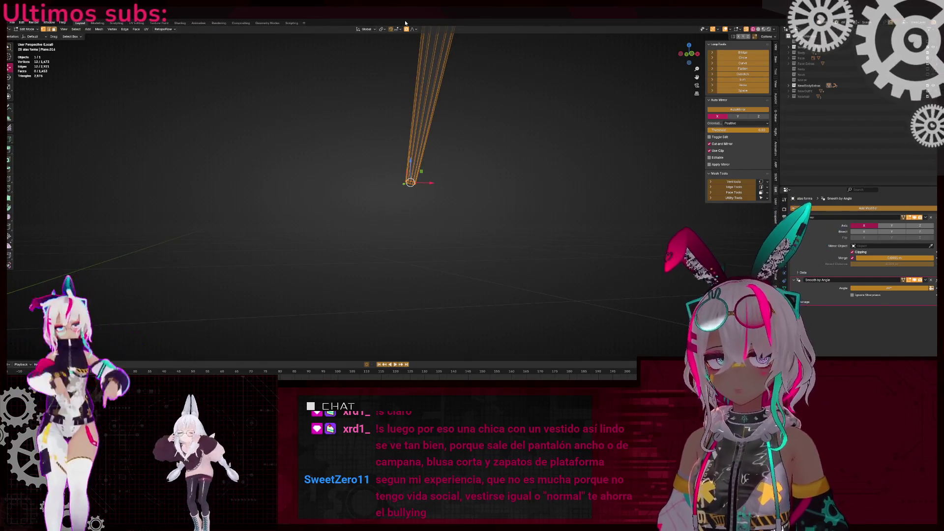
# Extrude the cone's bottom ring downward to lengthen it, and slide a ring into place
pyautogui.press('e')
pyautogui.click(397, 156)
pyautogui.moveTo(376, 30); pyautogui.dragTo(504, 226)
pyautogui.moveTo(348, 88); pyautogui.dragTo(437, 130)
pyautogui.press('g')
pyautogui.press('g')
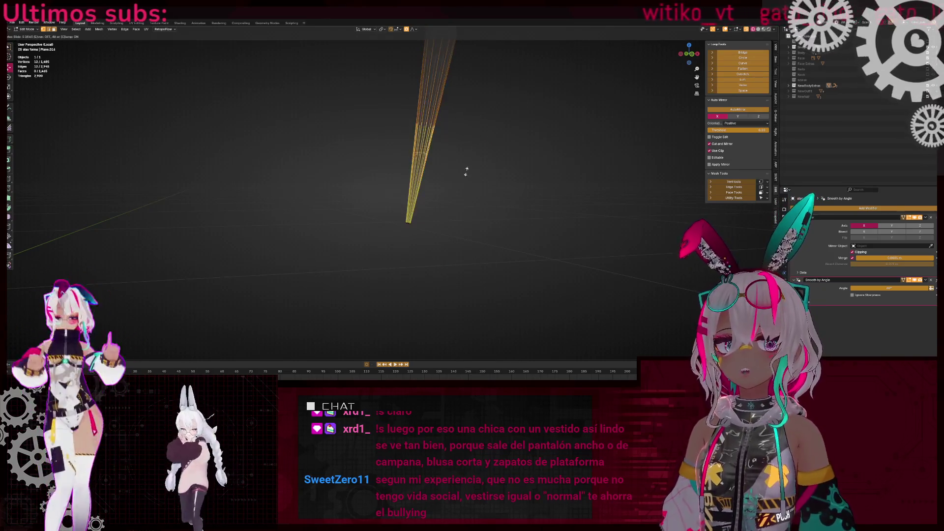
pyautogui.click(450, 223)
# Merge the bottom ring's vertices at center into a single sharp point
pyautogui.moveTo(443, 226)
pyautogui.mouseDown(button='middle')
pyautogui.moveTo(281, 201)
pyautogui.moveTo(379, 211)
pyautogui.moveTo(268, 184)
pyautogui.moveTo(411, 217)
pyautogui.moveTo(318, 264)
pyautogui.mouseUp(button='middle')
pyautogui.press('KP_Decimal')
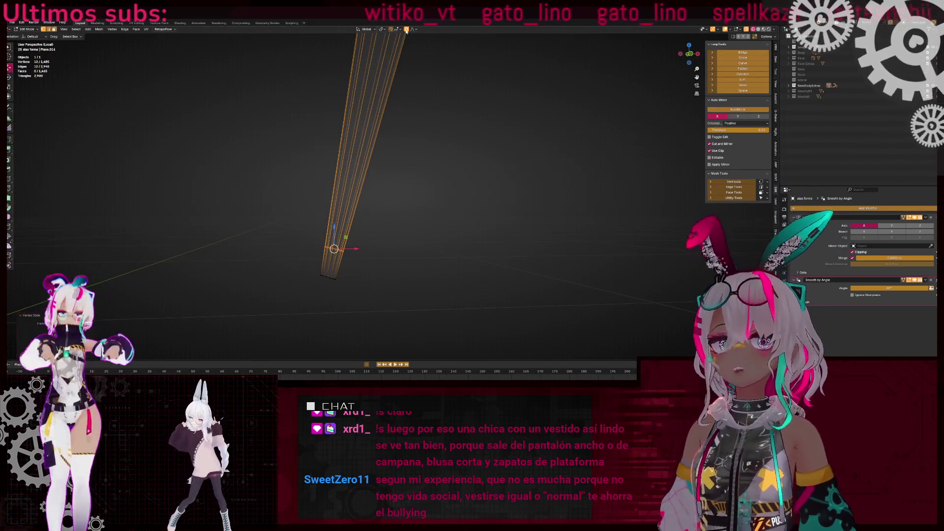
pyautogui.press('m')
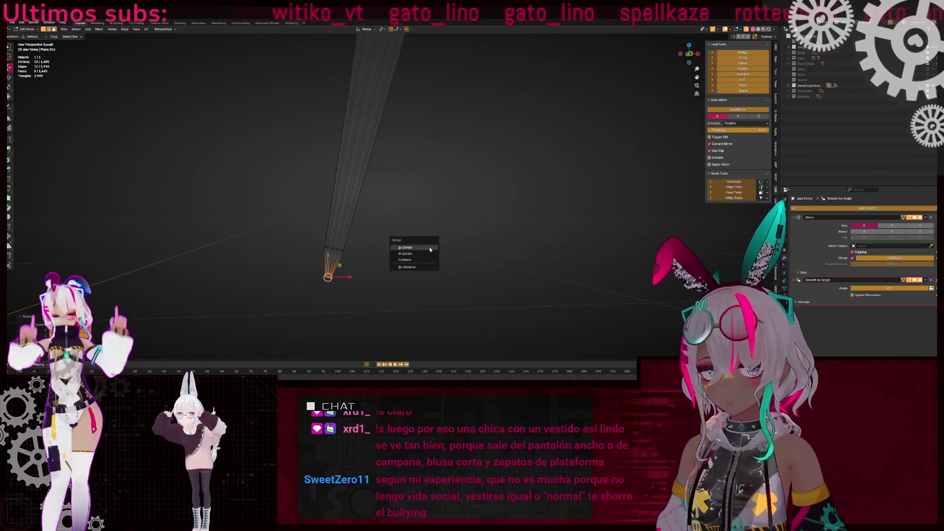
pyautogui.click(429, 247)
# Edge-slide a ring down the cone and bevel it into two rings
pyautogui.press('l')
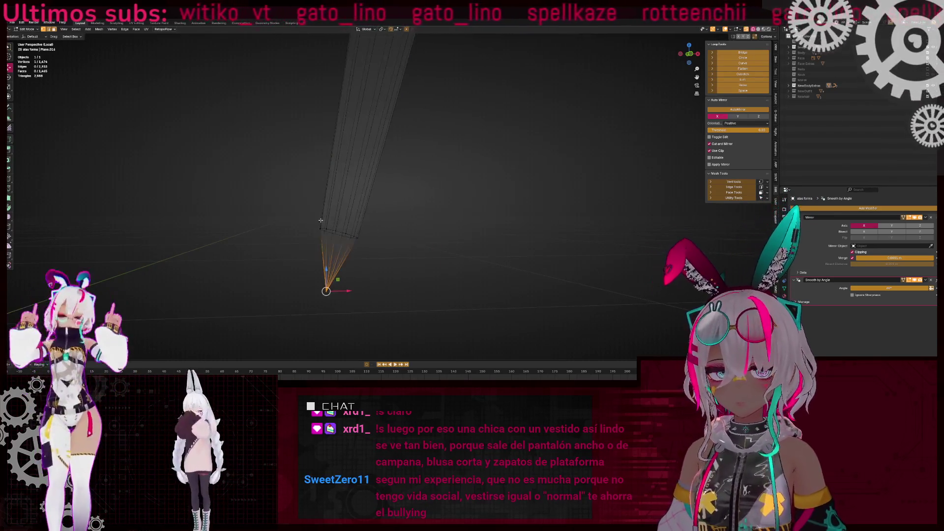
pyautogui.hotkey('alt', 'a')
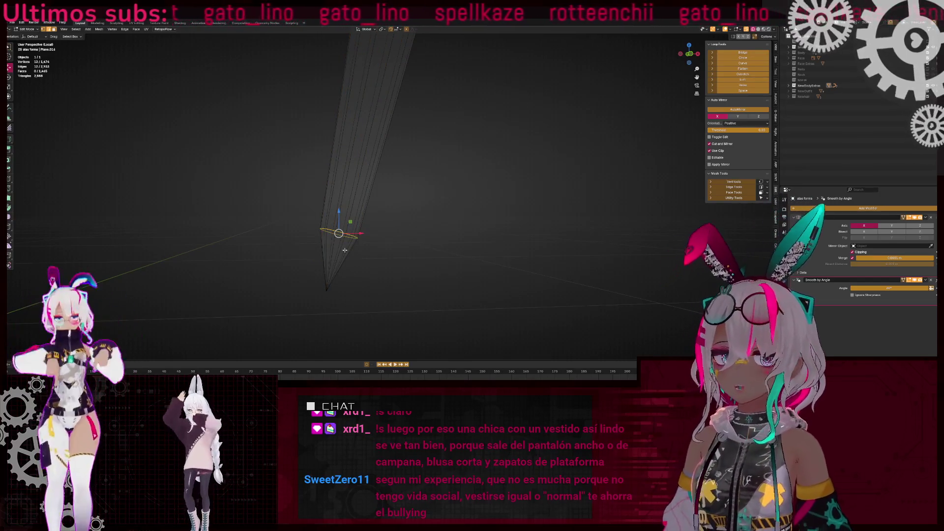
pyautogui.hotkey('shift', 'v')
pyautogui.click(347, 259)
pyautogui.hotkey('ctrl', 'b')
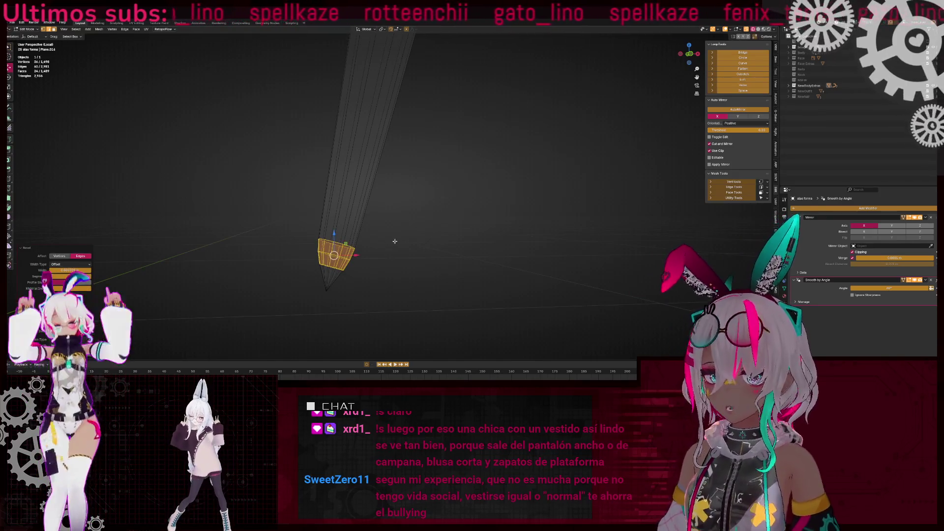
pyautogui.scroll(-2, 369, 249)
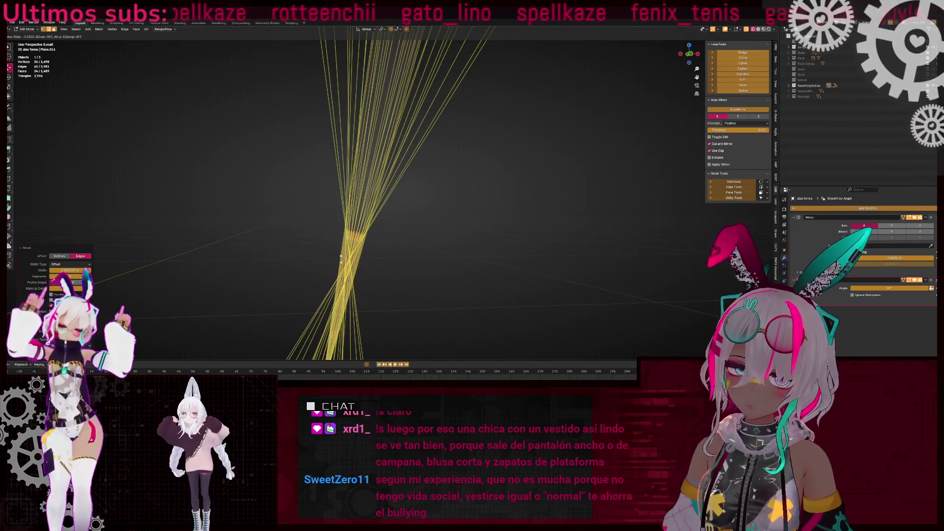
pyautogui.press('Escape')
# Frame the cone section and select an edge loop higher up the cone
pyautogui.moveTo(343, 258)
pyautogui.mouseDown(button='middle')
pyautogui.moveTo(442, 232)
pyautogui.moveTo(369, 170)
pyautogui.mouseUp(button='middle')
pyautogui.press('KP_Decimal')
pyautogui.moveTo(406, 145)
pyautogui.mouseDown(button='middle')
pyautogui.moveTo(466, 139)
pyautogui.moveTo(408, 123)
pyautogui.moveTo(344, 204)
pyautogui.moveTo(364, 175)
pyautogui.moveTo(314, 118)
pyautogui.mouseUp(button='middle')
pyautogui.keyDown('alt'); pyautogui.click(417, 124); pyautogui.keyUp('alt')
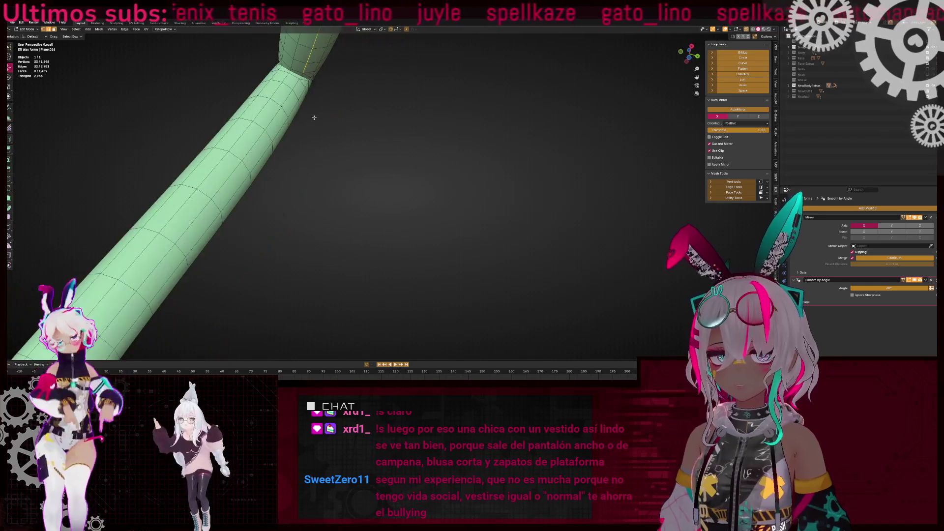
# Mark the selected edge loop on the curved tube as a seam
pyautogui.scroll(-5, 291, 65)
pyautogui.moveTo(369, 185)
pyautogui.mouseDown(button='middle')
pyautogui.moveTo(442, 137)
pyautogui.moveTo(533, 164)
pyautogui.mouseUp(button='middle')
pyautogui.rightClick(531, 163)
pyautogui.press('Escape')
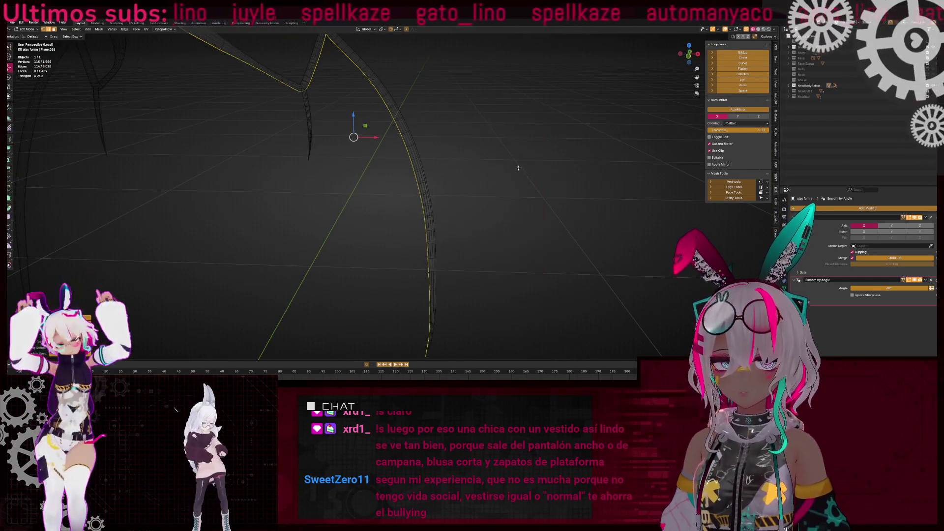
pyautogui.rightClick(524, 160)
pyautogui.click(523, 257)
# Merge the other tube's tip vertices at center into one point, then deselect
pyautogui.moveTo(523, 256)
pyautogui.mouseDown(button='middle')
pyautogui.moveTo(497, 231)
pyautogui.moveTo(518, 213)
pyautogui.moveTo(472, 225)
pyautogui.moveTo(498, 228)
pyautogui.moveTo(333, 211)
pyautogui.moveTo(365, 209)
pyautogui.moveTo(407, 186)
pyautogui.moveTo(420, 134)
pyautogui.mouseUp(button='middle')
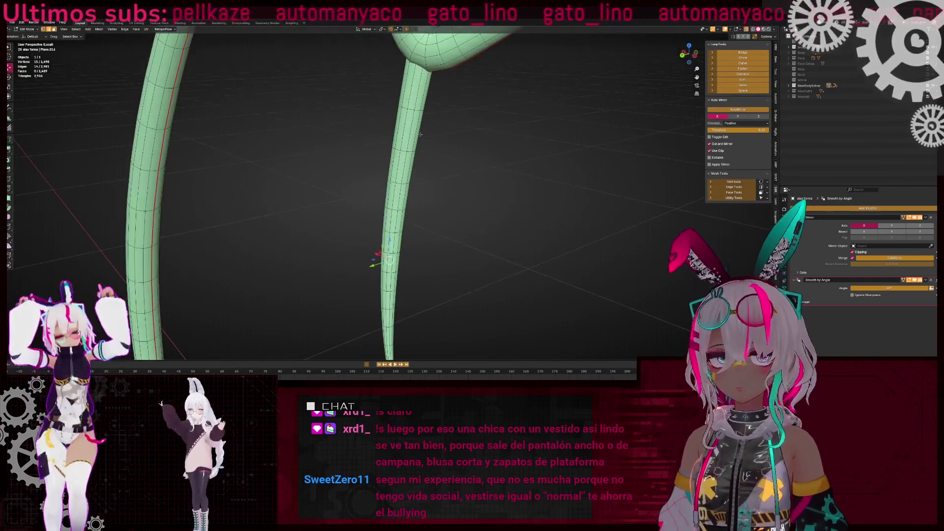
pyautogui.moveTo(544, 175); pyautogui.dragTo(423, 189, button='middle')
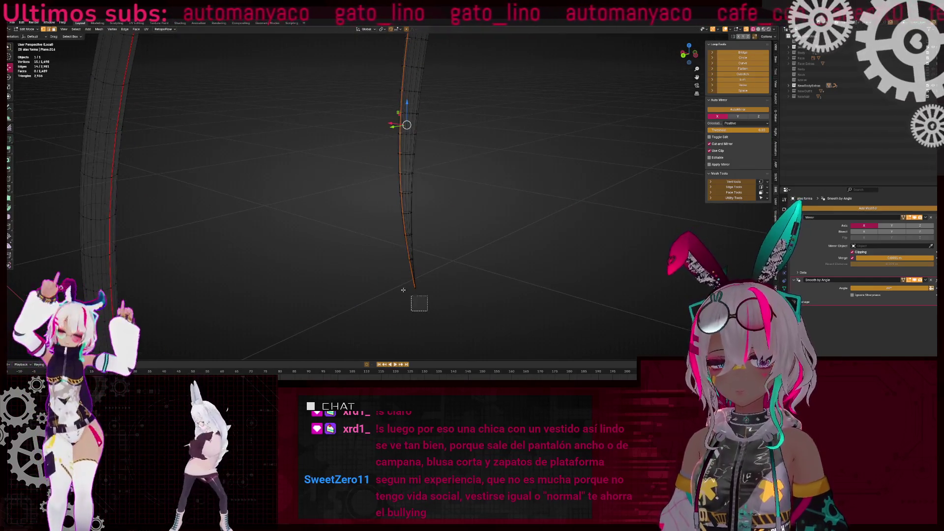
pyautogui.press('m')
pyautogui.click(529, 266)
pyautogui.moveTo(528, 266)
pyautogui.mouseDown(button='middle')
pyautogui.moveTo(466, 186)
pyautogui.moveTo(457, 210)
pyautogui.moveTo(430, 160)
pyautogui.moveTo(440, 184)
pyautogui.moveTo(394, 189)
pyautogui.mouseUp(button='middle')
pyautogui.click(431, 160)
pyautogui.scroll(1, 431, 160)
pyautogui.scroll(-3, 431, 160)
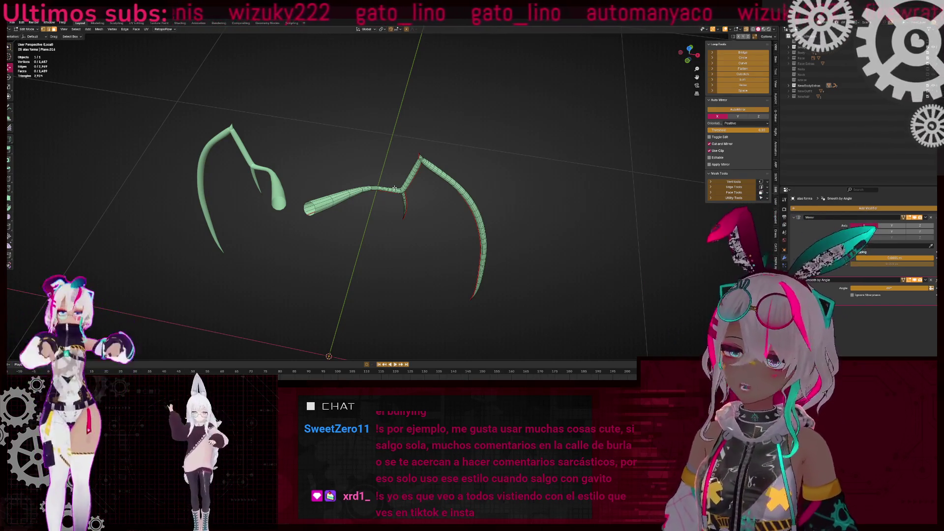
# Reveal the hidden wing faces, check one linked wing part, then deselect it
pyautogui.hotkey('alt', 'h')
pyautogui.click(500, 148)
pyautogui.press('l')
pyautogui.moveTo(447, 226)
pyautogui.mouseDown(button='middle')
pyautogui.moveTo(413, 223)
pyautogui.moveTo(447, 229)
pyautogui.moveTo(396, 191)
pyautogui.moveTo(390, 163)
pyautogui.moveTo(414, 226)
pyautogui.mouseUp(button='middle')
pyautogui.hotkey('alt', 'a')
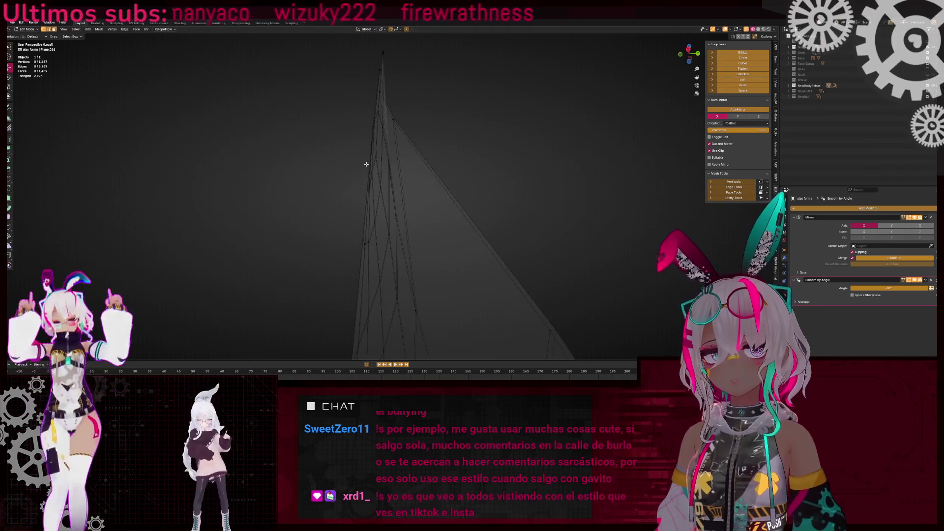
pyautogui.scroll(4, 347, 104)
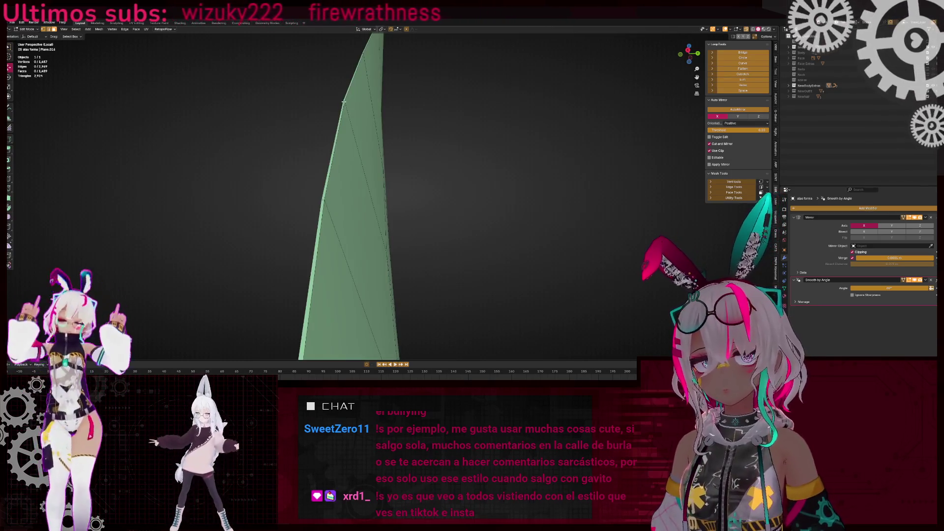
pyautogui.scroll(-5, 446, 228)
# Select the unwanted spike mesh geometry and delete its faces
pyautogui.press('l')
pyautogui.press('KP_Decimal')
pyautogui.moveTo(415, 215); pyautogui.dragTo(483, 268, button='middle')
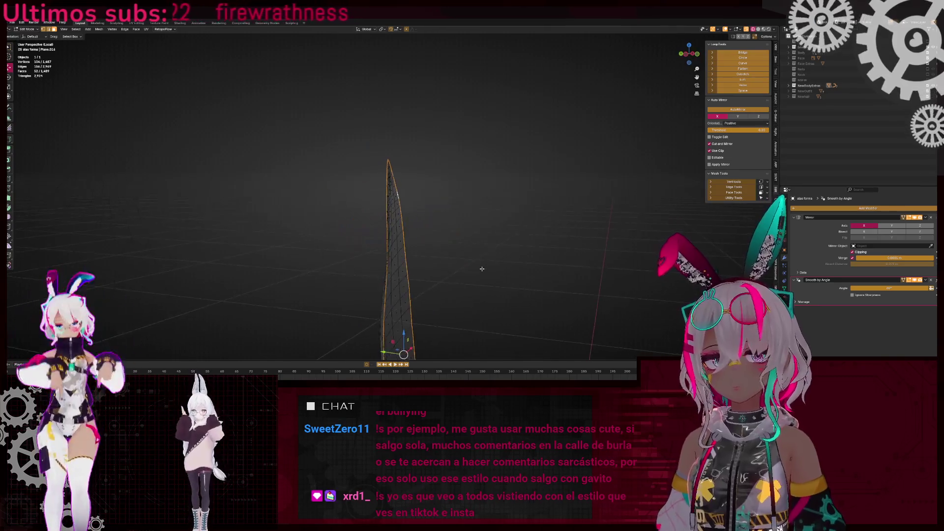
pyautogui.scroll(3, 472, 238)
pyautogui.press('x')
pyautogui.click(459, 224)
# Select the faces linked to the remaining spike and pick a face near the bottom
pyautogui.moveTo(460, 224)
pyautogui.mouseDown(button='middle')
pyautogui.moveTo(443, 225)
pyautogui.moveTo(544, 245)
pyautogui.mouseUp(button='middle')
pyautogui.press('l')
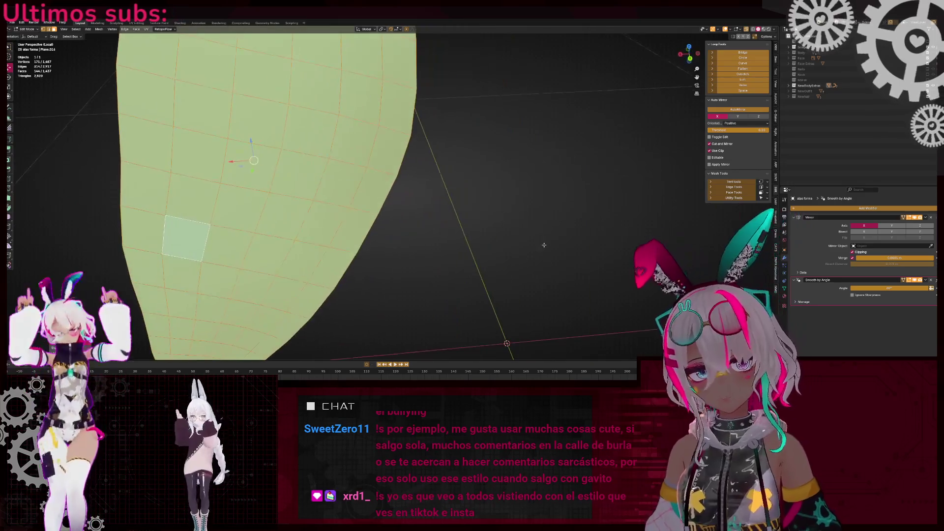
pyautogui.moveTo(346, 193)
pyautogui.mouseDown(button='middle')
pyautogui.moveTo(427, 199)
pyautogui.moveTo(449, 231)
pyautogui.moveTo(322, 204)
pyautogui.moveTo(403, 241)
pyautogui.moveTo(394, 213)
pyautogui.moveTo(374, 202)
pyautogui.moveTo(559, 226)
pyautogui.moveTo(437, 217)
pyautogui.moveTo(340, 226)
pyautogui.moveTo(433, 226)
pyautogui.moveTo(382, 187)
pyautogui.mouseUp(button='middle')
pyautogui.click(303, 327)
# Clear the selection, leave local view, and frame the wings in front view
pyautogui.hotkey('alt', 'z')
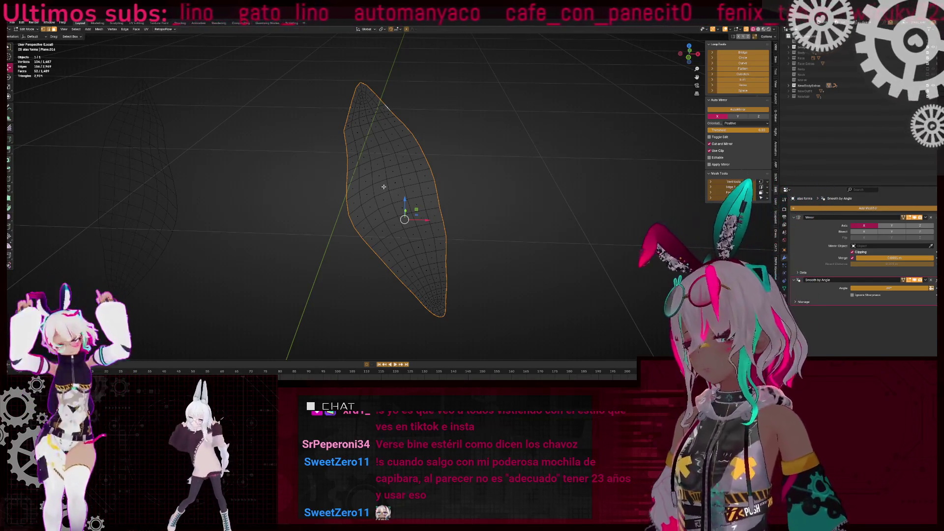
pyautogui.rightClick(383, 187)
pyautogui.click(380, 185)
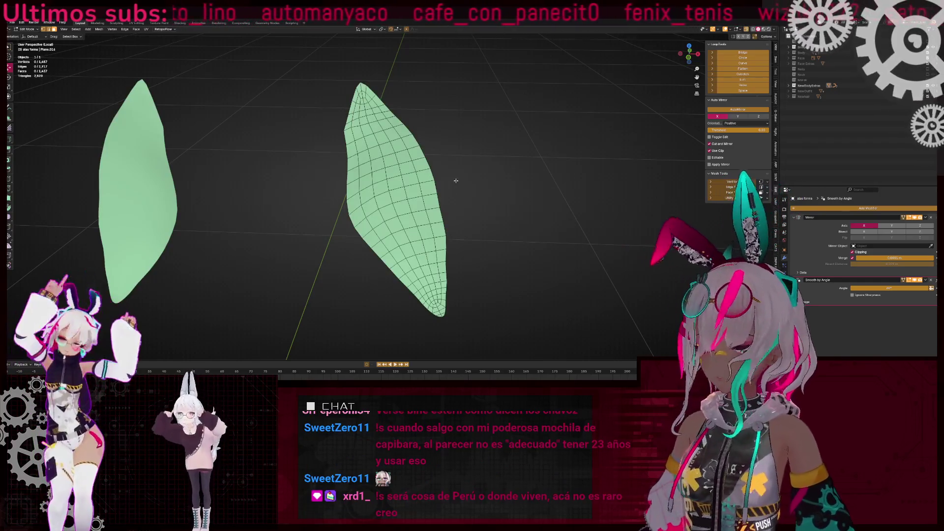
pyautogui.press('KP_Divide')
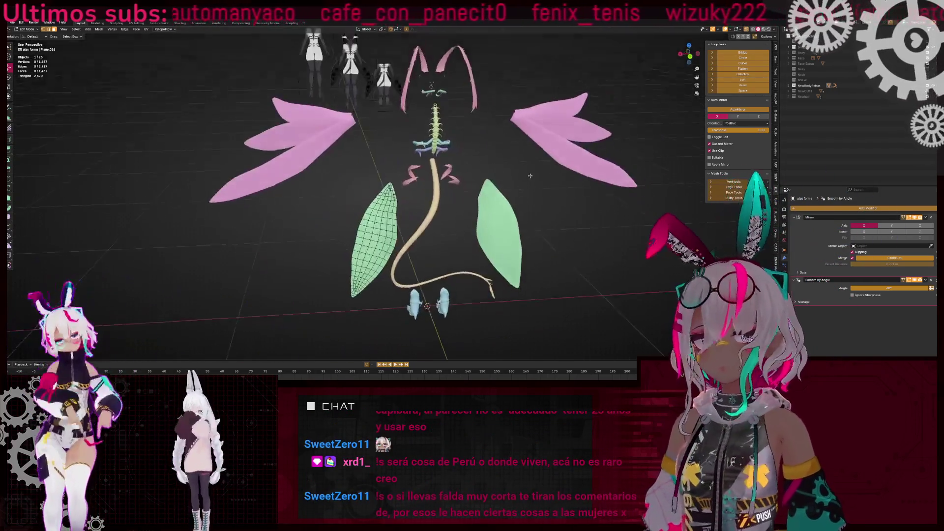
pyautogui.moveTo(530, 176); pyautogui.dragTo(584, 148, button='middle')
pyautogui.press('KP_1')
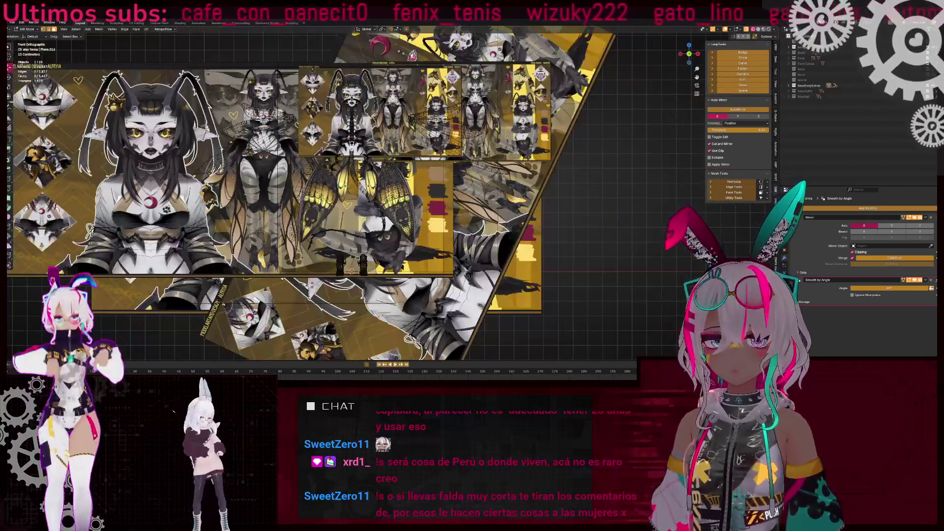
pyautogui.keyDown('shift'); pyautogui.moveTo(419, 171); pyautogui.dragTo(443, 166, button='middle'); pyautogui.keyUp('shift')
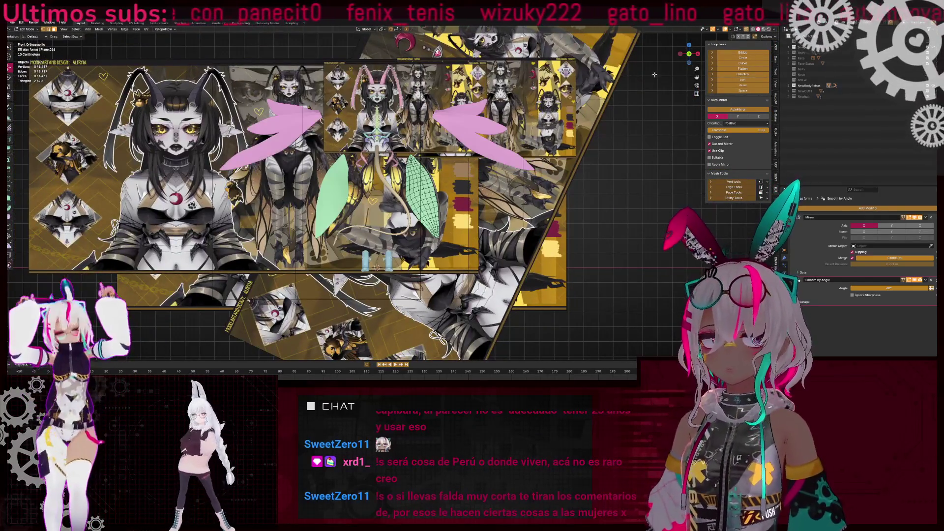
pyautogui.scroll(4, 395, 194)
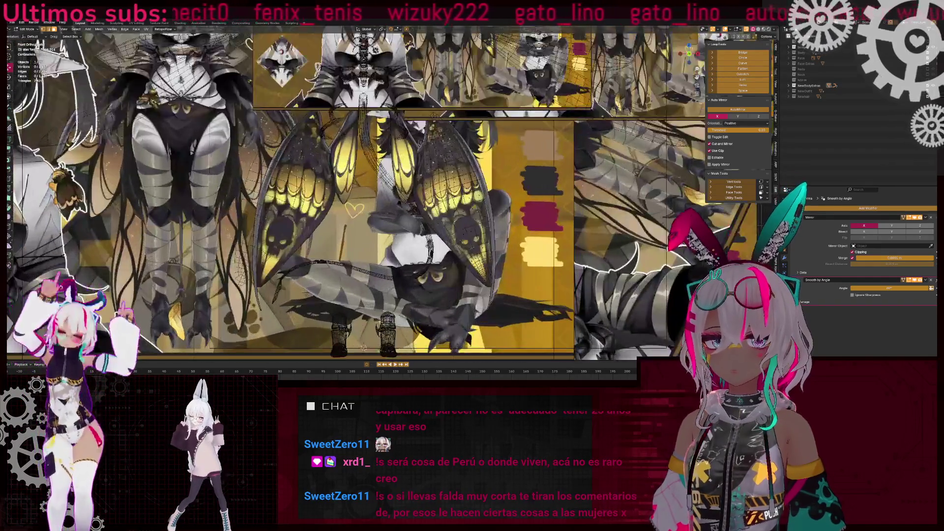
pyautogui.moveTo(437, 209)
pyautogui.mouseDown(button='middle')
pyautogui.moveTo(433, 196)
pyautogui.moveTo(410, 254)
pyautogui.mouseUp(button='middle')
# Reveal the hidden wing geometry, select one linked leaf wing piece, and hide the rest
pyautogui.hotkey('alt', 'h')
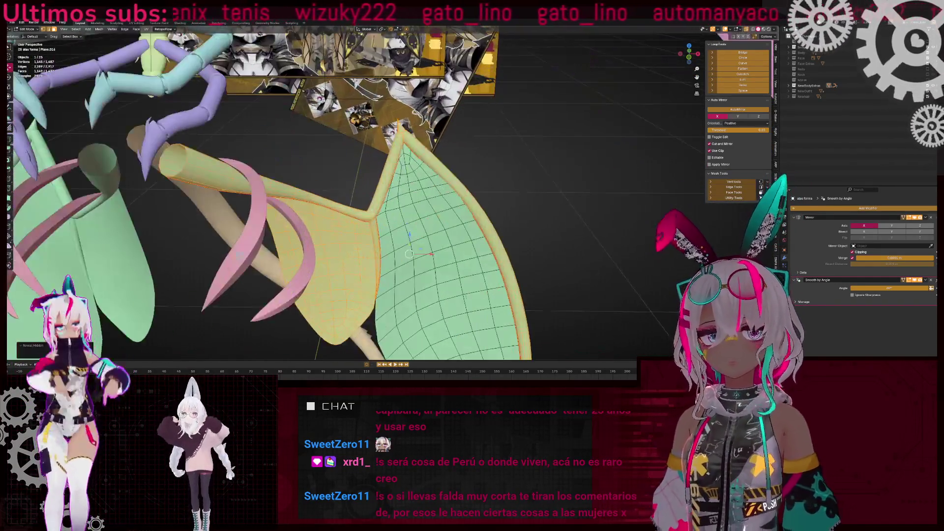
pyautogui.hotkey('alt', 'a')
pyautogui.press('l')
pyautogui.hotkey('shift', 'h')
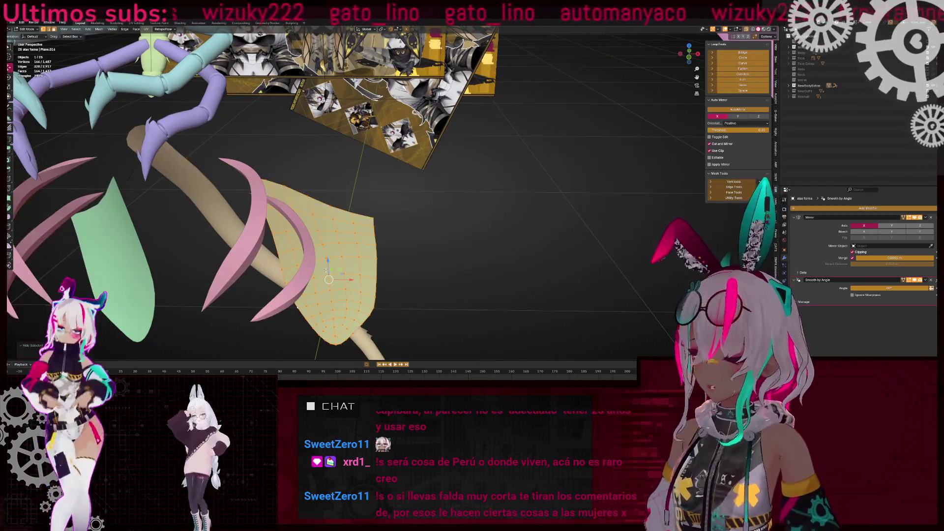
pyautogui.moveTo(305, 244)
pyautogui.mouseDown(button='middle')
pyautogui.moveTo(331, 218)
pyautogui.moveTo(163, 108)
pyautogui.mouseUp(button='middle')
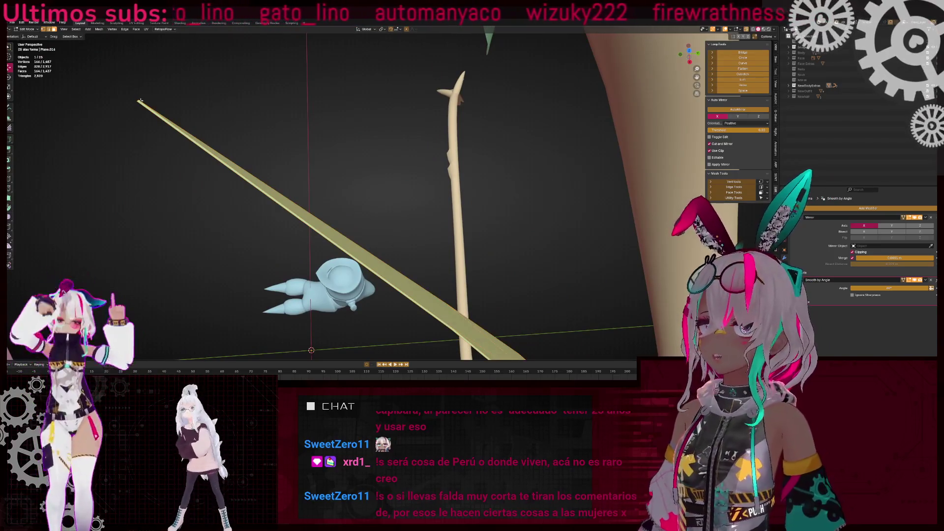
# Select the wing's top-edge loop and switch the viewport to wireframe shading
pyautogui.keyDown('alt'); pyautogui.click(137, 101); pyautogui.keyUp('alt')
pyautogui.moveTo(344, 203)
pyautogui.mouseDown(button='middle')
pyautogui.moveTo(369, 208)
pyautogui.moveTo(433, 177)
pyautogui.moveTo(468, 189)
pyautogui.moveTo(418, 206)
pyautogui.moveTo(304, 191)
pyautogui.moveTo(342, 192)
pyautogui.mouseUp(button='middle')
pyautogui.scroll(4, 450, 170)
pyautogui.hotkey('shift', 'z')
pyautogui.hotkey('shift', 'z')
# Check the connected green wing with L, deselect it, and turn on X-ray
pyautogui.moveTo(464, 205)
pyautogui.mouseDown(button='middle')
pyautogui.moveTo(451, 215)
pyautogui.moveTo(486, 220)
pyautogui.moveTo(433, 237)
pyautogui.moveTo(344, 162)
pyautogui.mouseUp(button='middle')
pyautogui.hotkey('alt', 'a')
pyautogui.press('l')
pyautogui.hotkey('alt', 'a')
pyautogui.hotkey('alt', 'z')
pyautogui.hotkey('alt', 'z')
pyautogui.moveTo(299, 132)
pyautogui.mouseDown()
pyautogui.moveTo(396, 199)
pyautogui.moveTo(355, 183)
pyautogui.mouseUp()
# Box-select vertices along the green wing's edge
pyautogui.moveTo(396, 196); pyautogui.dragTo(374, 177, button='middle')
pyautogui.keyDown('shift'); pyautogui.moveTo(334, 148); pyautogui.dragTo(374, 189); pyautogui.keyUp('shift')
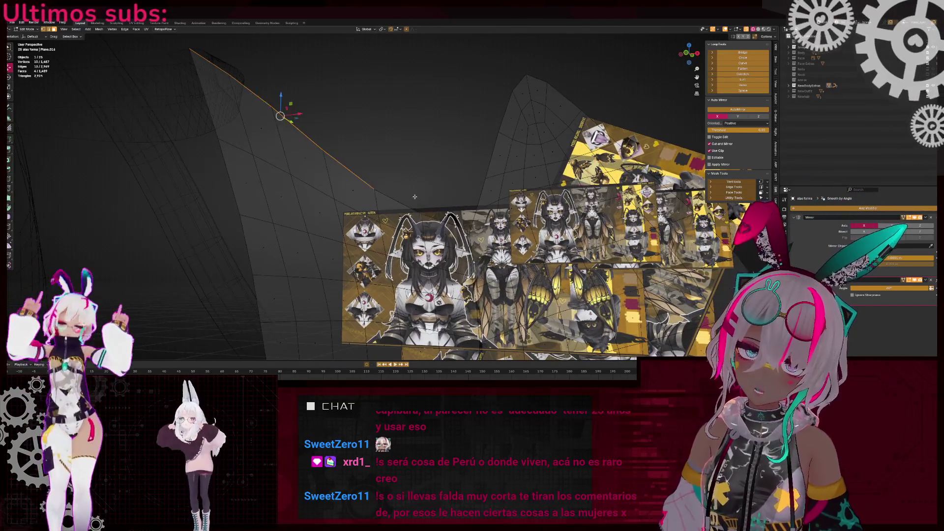
pyautogui.moveTo(374, 189); pyautogui.dragTo(388, 177, button='middle')
pyautogui.moveTo(419, 199); pyautogui.dragTo(381, 175)
pyautogui.moveTo(380, 175)
pyautogui.mouseDown(button='middle')
pyautogui.moveTo(389, 213)
pyautogui.moveTo(370, 237)
pyautogui.mouseUp(button='middle')
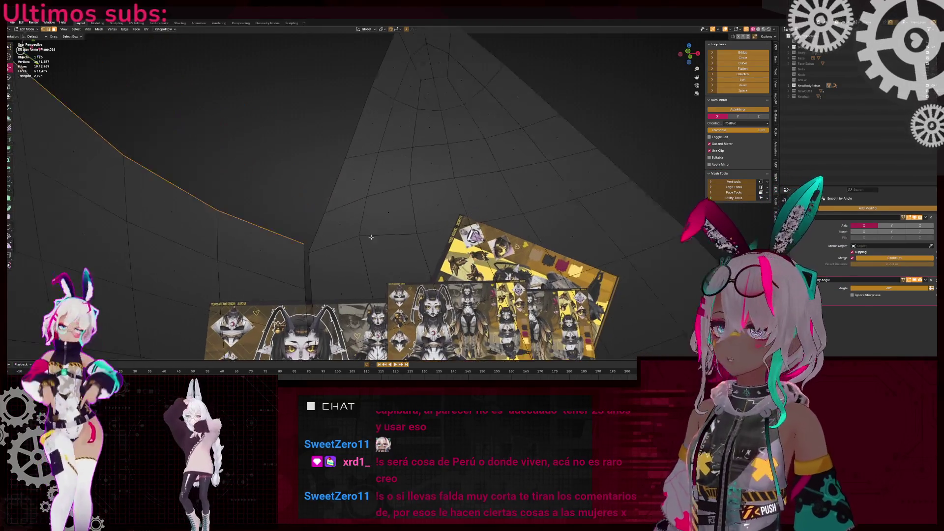
# Add more edge vertices to the selection and isolate the wing in Local View
pyautogui.moveTo(327, 100); pyautogui.dragTo(372, 124, button='middle')
pyautogui.keyDown('shift'); pyautogui.click(371, 124); pyautogui.keyUp('shift')
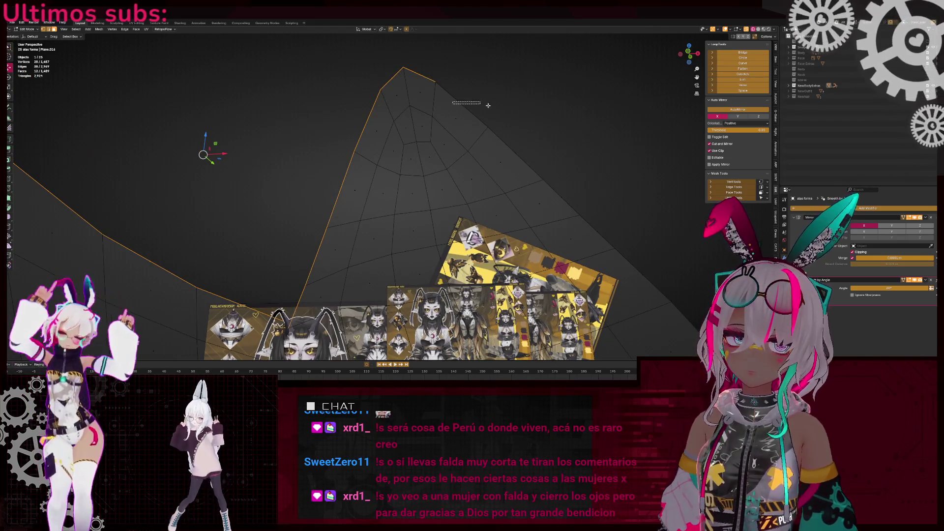
pyautogui.keyDown('shift'); pyautogui.click(504, 141); pyautogui.keyUp('shift')
pyautogui.moveTo(504, 141); pyautogui.dragTo(482, 158, button='middle')
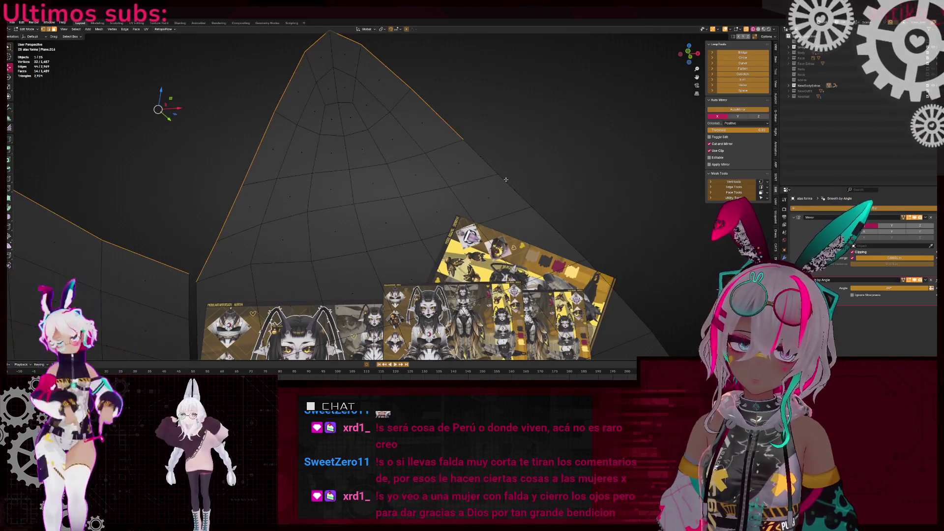
pyautogui.moveTo(496, 198)
pyautogui.mouseDown(button='middle')
pyautogui.moveTo(442, 147)
pyautogui.moveTo(502, 198)
pyautogui.mouseUp(button='middle')
pyautogui.scroll(-2, 503, 197)
pyautogui.press('KP_Divide')
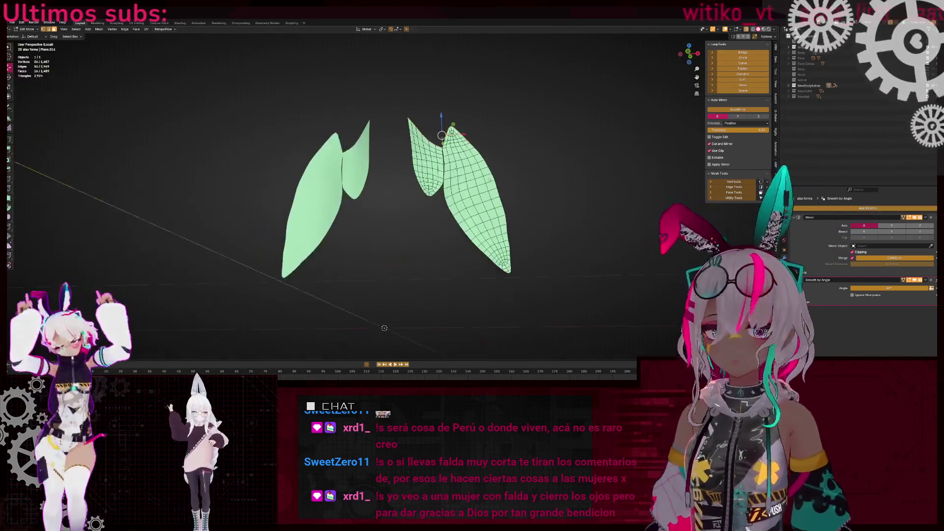
# In front view, select the right wing, try a 90° Z rotation, then undo it
pyautogui.press('KP_1')
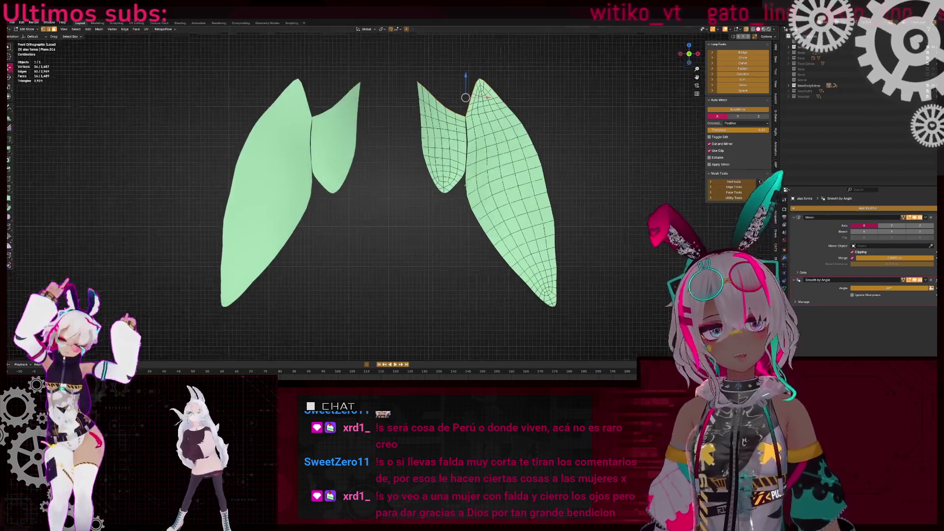
pyautogui.scroll(4, 495, 216)
pyautogui.scroll(3, 498, 232)
pyautogui.scroll(-5, 498, 232)
pyautogui.hotkey('ctrl', 'l')
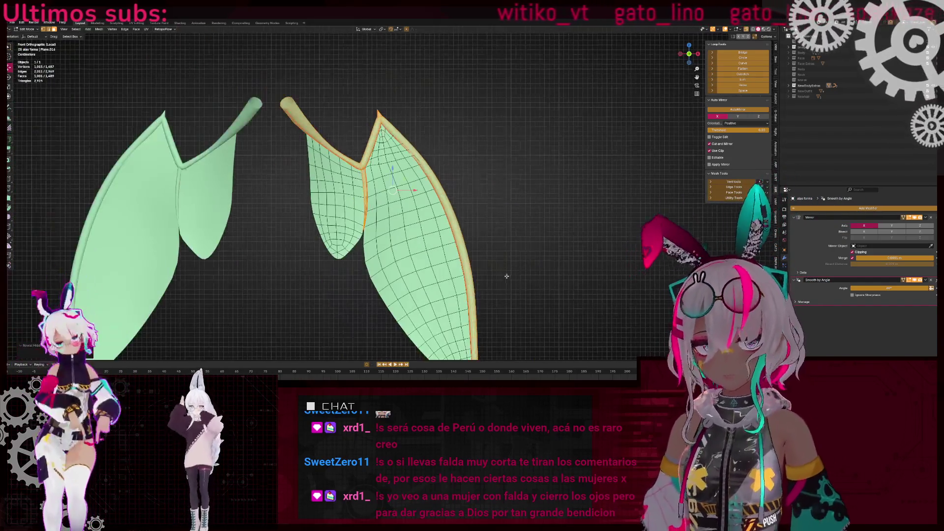
pyautogui.press('r')
pyautogui.press('z')
pyautogui.press('9')
pyautogui.press('0')
pyautogui.press('Return')
pyautogui.scroll(3, 422, 219)
pyautogui.scroll(2, 422, 220)
pyautogui.hotkey('ctrl', 'z')
pyautogui.hotkey('ctrl', 'z')
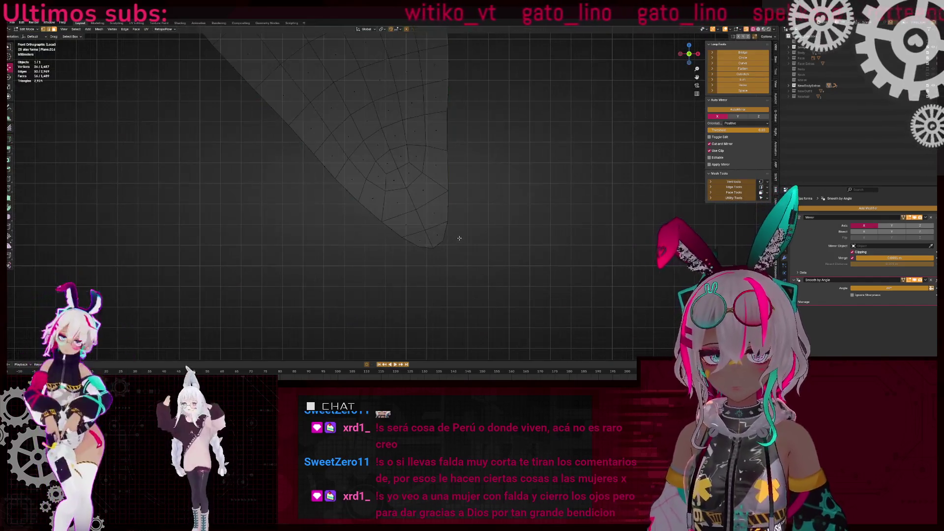
# Box-select vertices along the lower part of the wing's inner edge
pyautogui.keyDown('shift'); pyautogui.moveTo(483, 233); pyautogui.dragTo(451, 154); pyautogui.keyUp('shift')
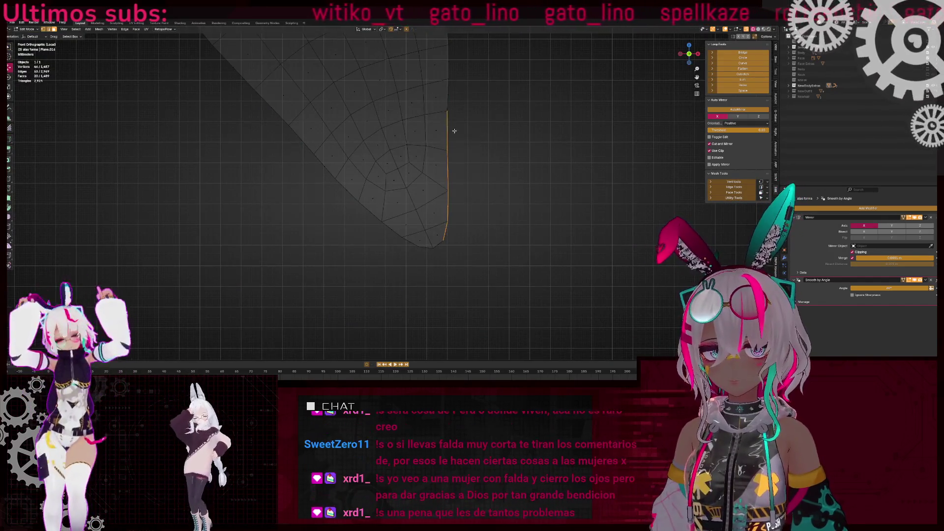
pyautogui.keyDown('shift'); pyautogui.moveTo(452, 155); pyautogui.dragTo(461, 225, button='middle'); pyautogui.keyUp('shift')
pyautogui.keyDown('shift'); pyautogui.moveTo(459, 170); pyautogui.dragTo(446, 70); pyautogui.keyUp('shift')
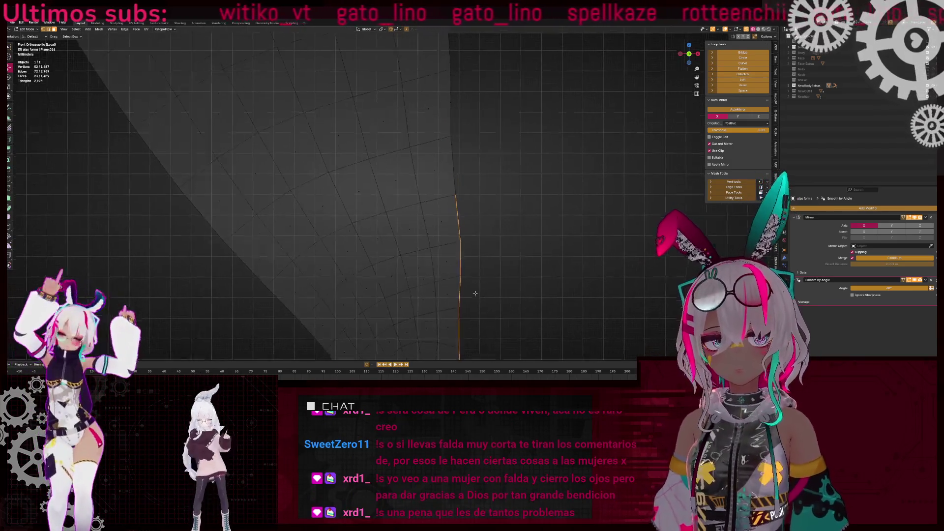
pyautogui.scroll(2, 442, 76)
pyautogui.keyDown('shift'); pyautogui.moveTo(494, 192); pyautogui.dragTo(521, 244, button='middle'); pyautogui.keyUp('shift')
pyautogui.keyDown('shift'); pyautogui.moveTo(521, 243); pyautogui.dragTo(448, 62); pyautogui.keyUp('shift')
pyautogui.keyDown('shift'); pyautogui.moveTo(448, 61); pyautogui.dragTo(403, 101, button='middle'); pyautogui.keyUp('shift')
# Extend the box selection up along the wing's upper-left outline
pyautogui.moveTo(422, 84)
pyautogui.keyDown('shift'); pyautogui.mouseDown()
pyautogui.moveTo(481, 185)
pyautogui.moveTo(476, 200)
pyautogui.mouseUp(); pyautogui.keyUp('shift')
pyautogui.moveTo(476, 200)
pyautogui.keyDown('shift'); pyautogui.mouseDown(button='middle')
pyautogui.moveTo(429, 145)
pyautogui.moveTo(445, 229)
pyautogui.mouseUp(button='middle'); pyautogui.keyUp('shift')
pyautogui.keyDown('shift'); pyautogui.moveTo(445, 228); pyautogui.dragTo(520, 71); pyautogui.keyUp('shift')
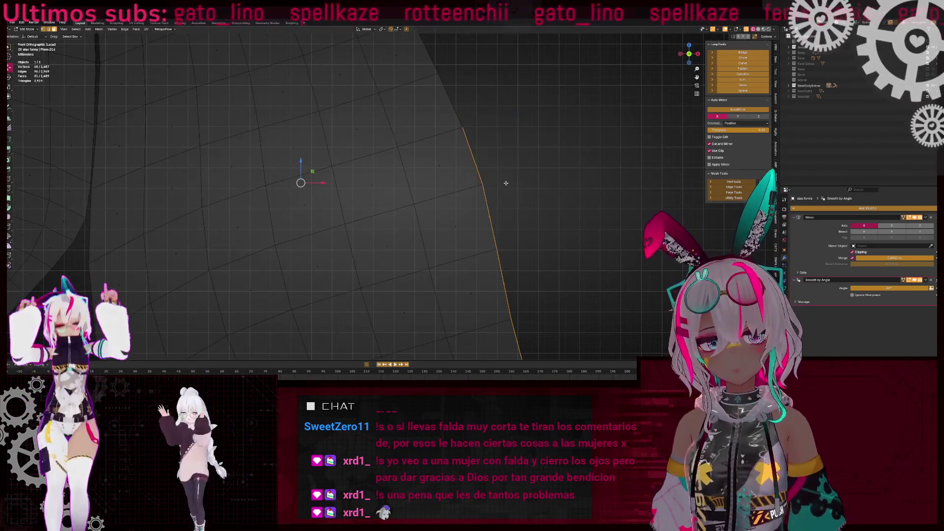
pyautogui.keyDown('shift'); pyautogui.moveTo(492, 98); pyautogui.dragTo(526, 199, button='middle'); pyautogui.keyUp('shift')
pyautogui.keyDown('shift'); pyautogui.moveTo(457, 115); pyautogui.dragTo(487, 185); pyautogui.keyUp('shift')
pyautogui.keyDown('shift'); pyautogui.moveTo(487, 185); pyautogui.dragTo(512, 242, button='middle'); pyautogui.keyUp('shift')
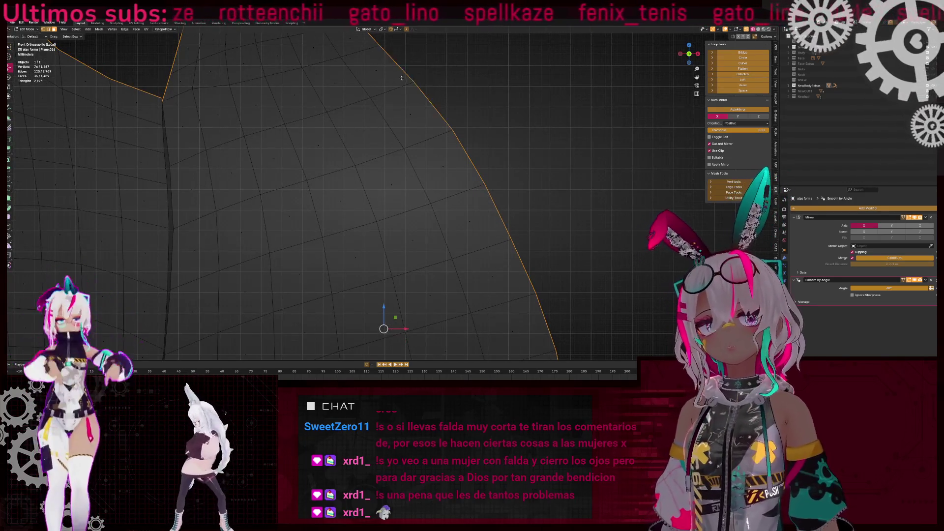
pyautogui.scroll(-5, 402, 78)
# Clear the selection and, in solid perspective view, select the edge loop along the inner seam
pyautogui.moveTo(402, 78); pyautogui.dragTo(397, 220, button='middle')
pyautogui.hotkey('alt', 'a')
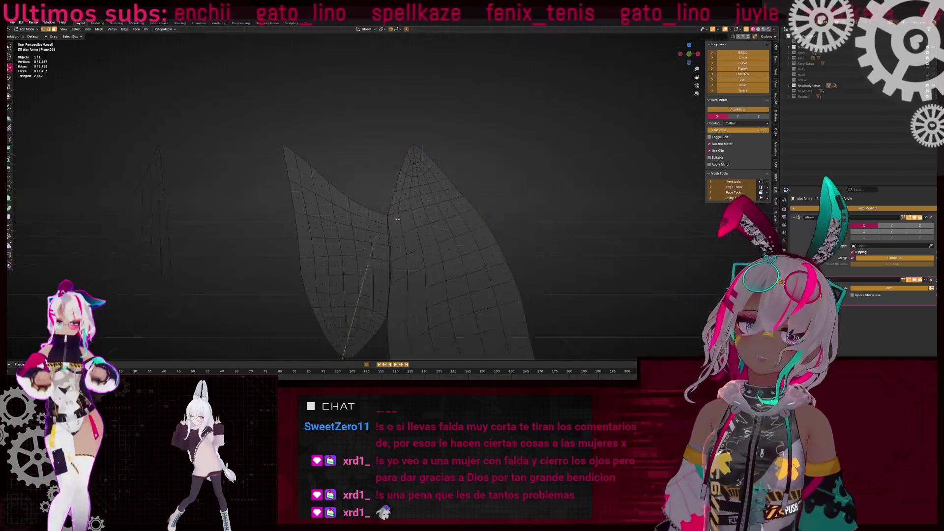
pyautogui.hotkey('alt', 'z')
pyautogui.scroll(5, 404, 200)
pyautogui.keyDown('alt'); pyautogui.click(379, 175); pyautogui.keyUp('alt')
pyautogui.moveTo(379, 175)
pyautogui.mouseDown(button='middle')
pyautogui.moveTo(396, 208)
pyautogui.moveTo(351, 182)
pyautogui.moveTo(285, 180)
pyautogui.moveTo(322, 185)
pyautogui.moveTo(374, 237)
pyautogui.moveTo(352, 215)
pyautogui.moveTo(387, 231)
pyautogui.moveTo(385, 246)
pyautogui.moveTo(412, 189)
pyautogui.moveTo(418, 209)
pyautogui.moveTo(351, 183)
pyautogui.moveTo(403, 217)
pyautogui.moveTo(280, 231)
pyautogui.moveTo(415, 173)
pyautogui.moveTo(407, 205)
pyautogui.moveTo(350, 152)
pyautogui.moveTo(339, 163)
pyautogui.moveTo(320, 139)
pyautogui.moveTo(481, 210)
pyautogui.moveTo(447, 226)
pyautogui.moveTo(430, 178)
pyautogui.moveTo(365, 255)
pyautogui.moveTo(426, 193)
pyautogui.mouseUp(button='middle')
pyautogui.hotkey('alt', 'z')
pyautogui.hotkey('alt', 'z')
pyautogui.hotkey('alt', 'z')
pyautogui.hotkey('alt', 'z')
pyautogui.hotkey('alt', 'z')
pyautogui.hotkey('alt', 'z')
pyautogui.hotkey('alt', 'z')
pyautogui.hotkey('alt', 'z')
pyautogui.hotkey('alt', 'z')
pyautogui.hotkey('alt', 'z')
pyautogui.hotkey('alt', 'z')
pyautogui.hotkey('alt', 'z')
pyautogui.hotkey('alt', 'z')
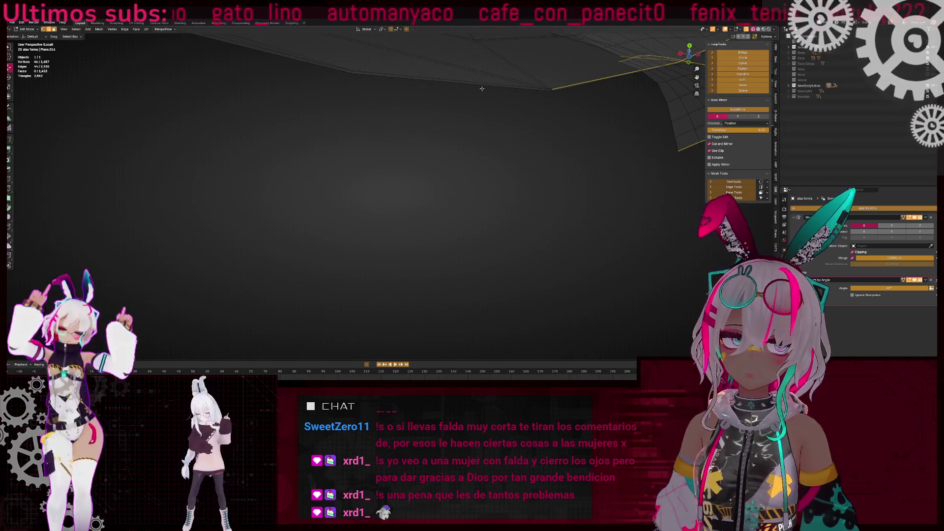
# Turn X-ray off and orbit until the whole green leaf-shaped wing fills the view
pyautogui.hotkey('alt', 'z')
pyautogui.moveTo(424, 77); pyautogui.dragTo(406, 220, button='middle')
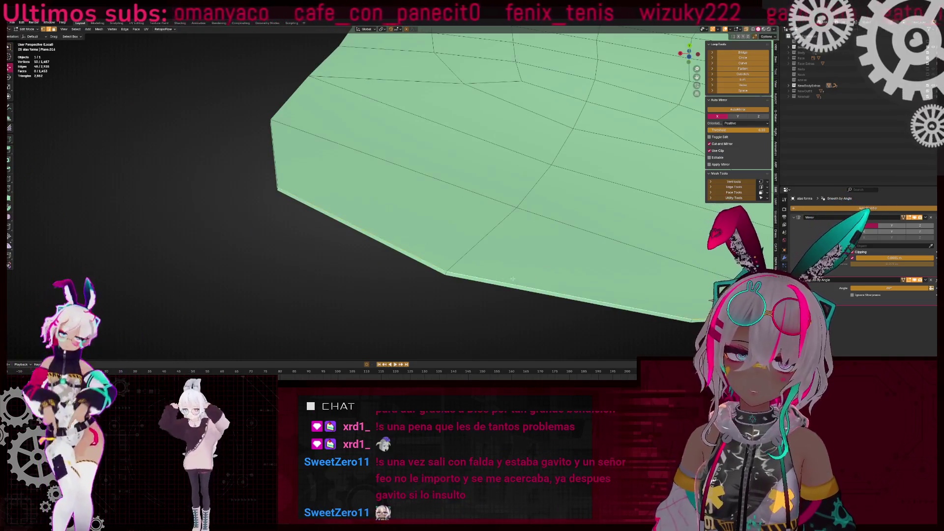
pyautogui.moveTo(288, 162)
pyautogui.mouseDown(button='middle')
pyautogui.moveTo(344, 152)
pyautogui.moveTo(401, 159)
pyautogui.moveTo(399, 207)
pyautogui.moveTo(477, 158)
pyautogui.moveTo(476, 168)
pyautogui.moveTo(347, 205)
pyautogui.mouseUp(button='middle')
pyautogui.rightClick(476, 168)
pyautogui.press('Escape')
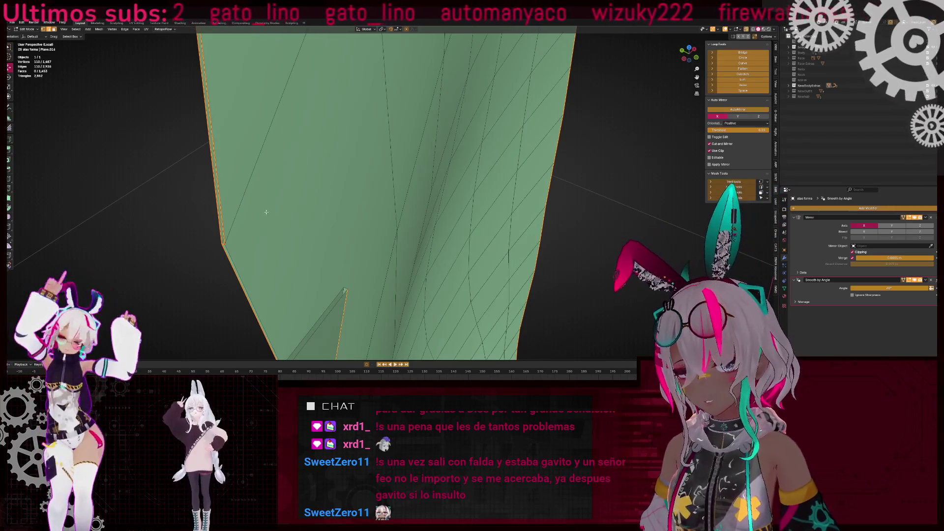
# Turn X-ray back on, view the wing faces from above, and switch to UV Editing
pyautogui.hotkey('alt', 'z')
pyautogui.moveTo(257, 274)
pyautogui.mouseDown(button='middle')
pyautogui.moveTo(280, 221)
pyautogui.moveTo(445, 198)
pyautogui.moveTo(363, 191)
pyautogui.mouseUp(button='middle')
pyautogui.scroll(-2, 395, 207)
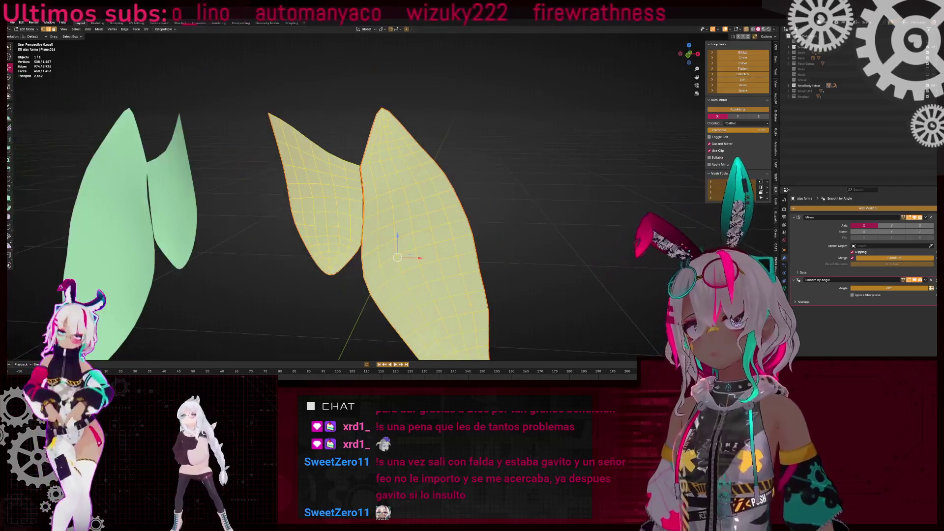
pyautogui.click(133, 23)
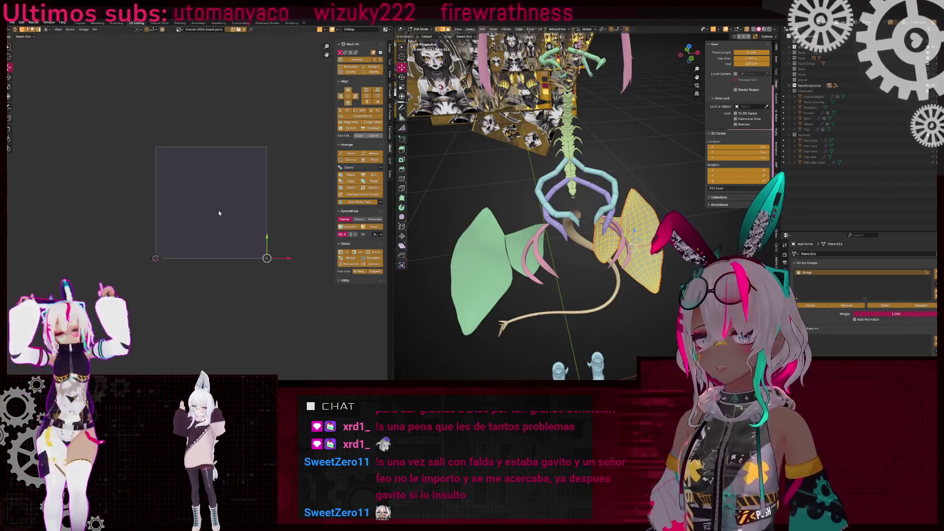
# Display the right wing's UV islands and inspect them in the UV editor
pyautogui.rightClick(218, 213)
pyautogui.click(207, 231)
pyautogui.scroll(2, 242, 244)
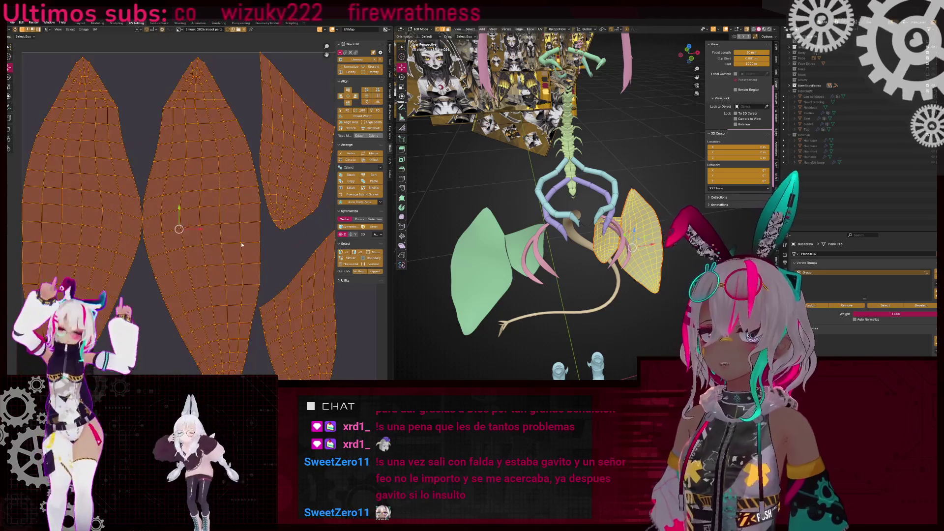
pyautogui.scroll(3, 129, 277)
pyautogui.hotkey('alt', 'a')
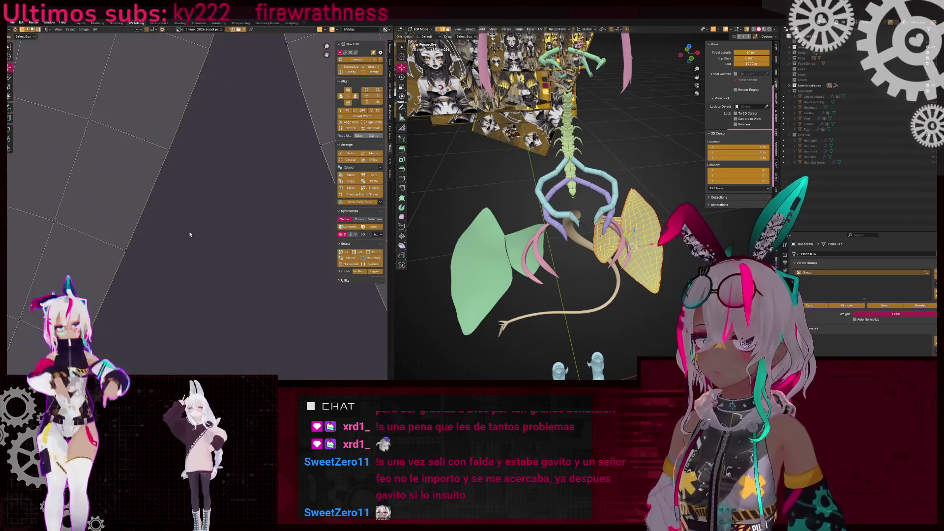
pyautogui.scroll(-3, 181, 249)
pyautogui.scroll(-3, 171, 245)
pyautogui.scroll(6, 218, 204)
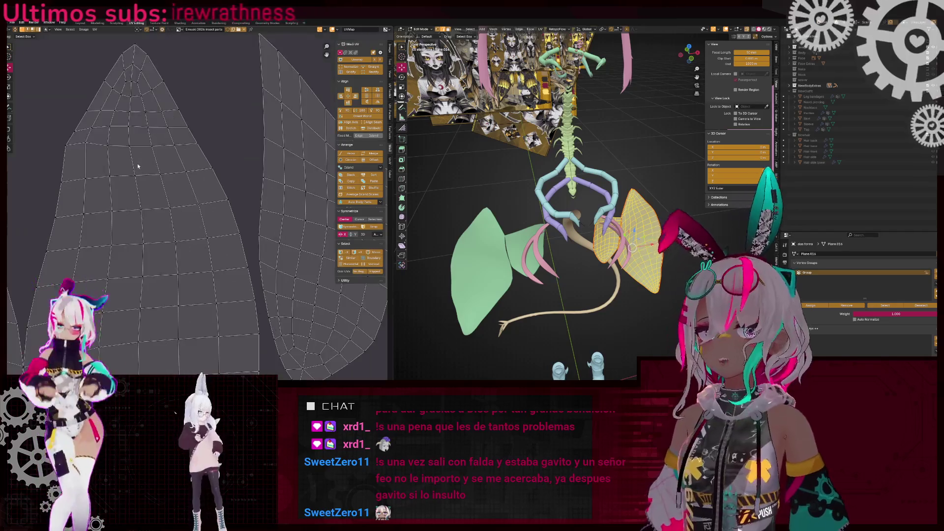
pyautogui.scroll(-5, 217, 204)
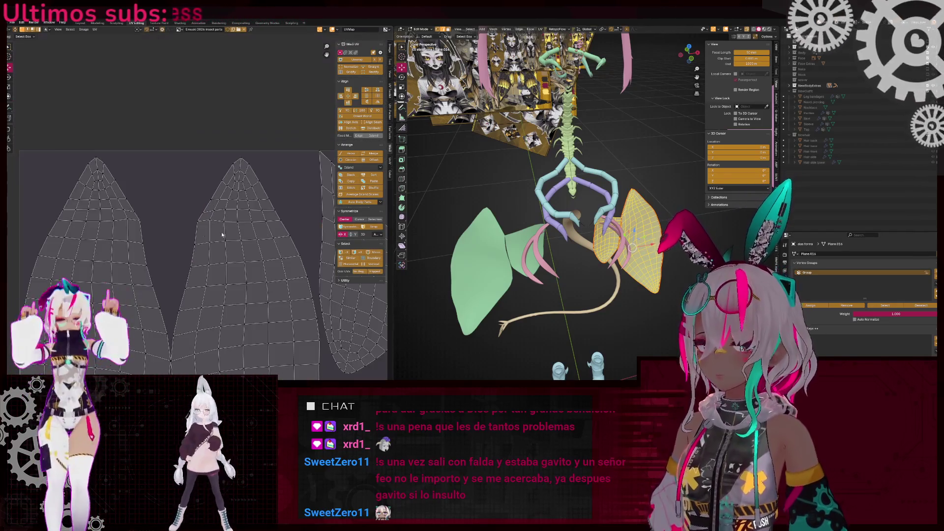
pyautogui.scroll(3, 200, 147)
pyautogui.scroll(-5, 148, 224)
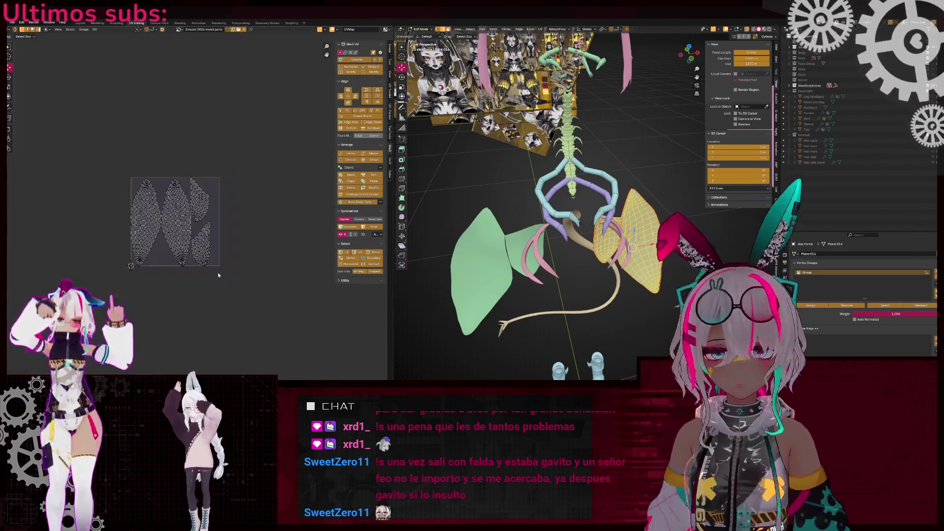
pyautogui.scroll(4, 149, 224)
# Toggle the UV selection and reselect the linked leaf islands with L
pyautogui.press('a')
pyautogui.scroll(-3, 148, 224)
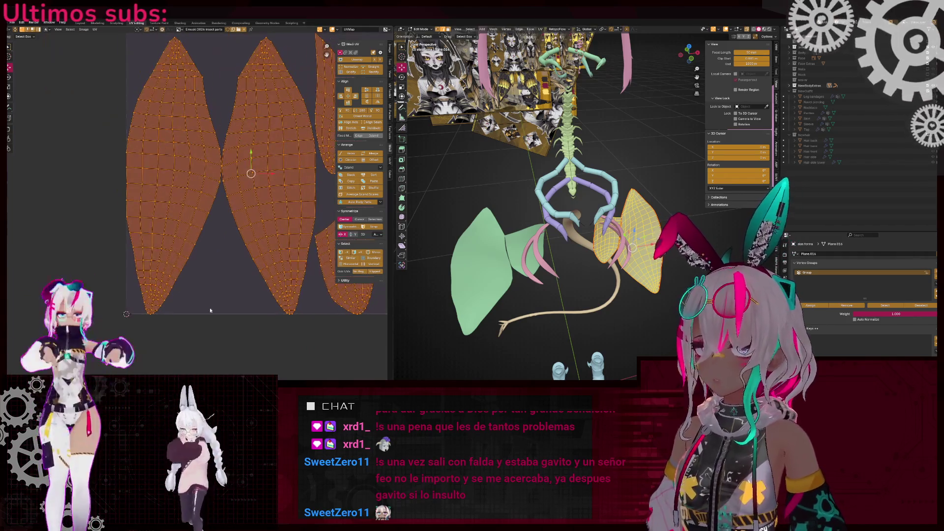
pyautogui.hotkey('alt', 'a')
pyautogui.press('l')
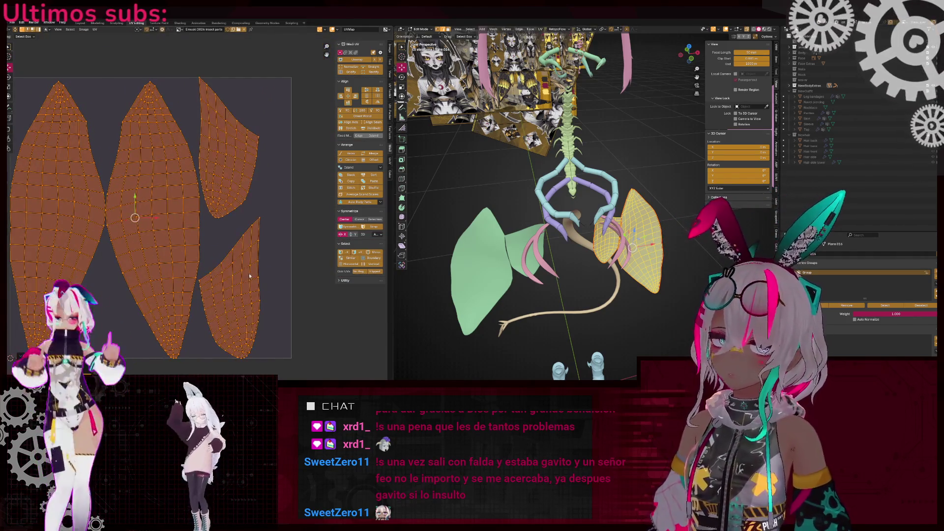
pyautogui.hotkey('alt', 'a')
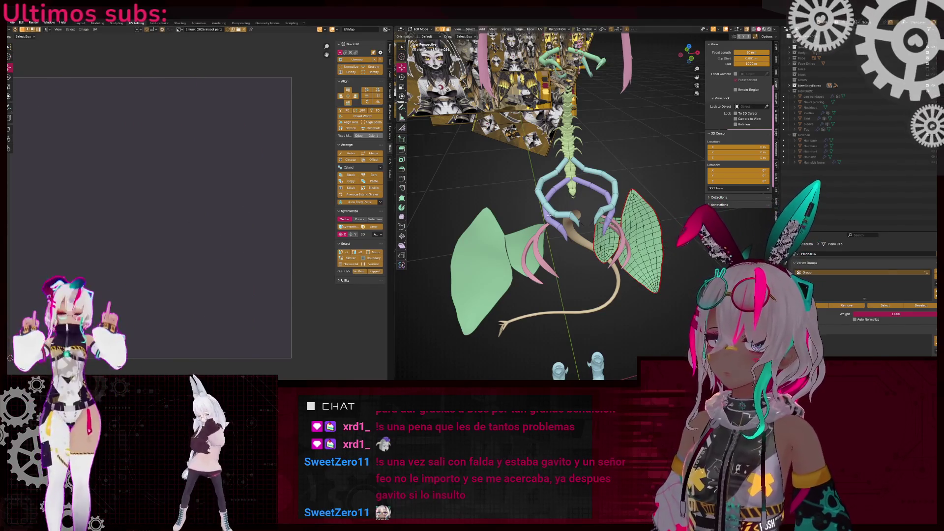
pyautogui.press('l')
pyautogui.scroll(5, 473, 245)
pyautogui.scroll(10, 175, 336)
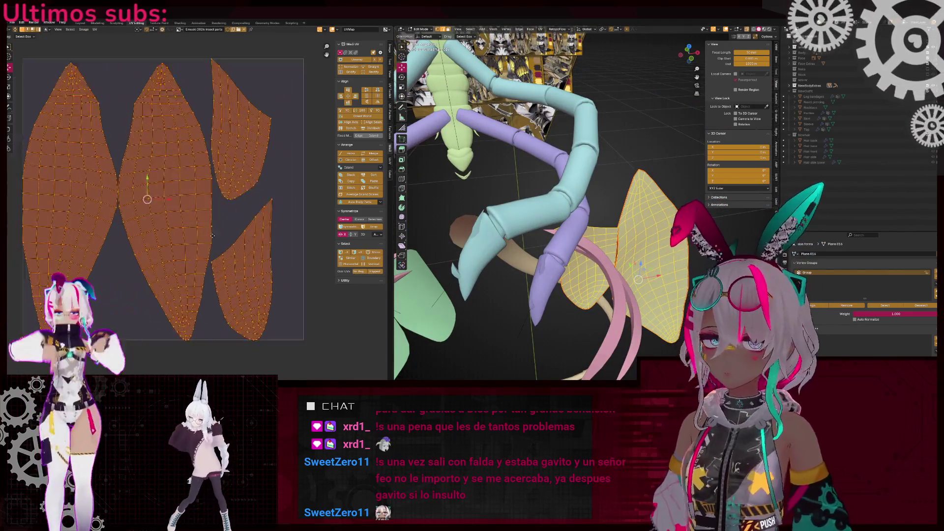
# Orbit the model and re-enter Edit Mode on the Plane.016 mesh
pyautogui.moveTo(175, 336); pyautogui.dragTo(110, 158, button='middle')
pyautogui.scroll(-8, 109, 156)
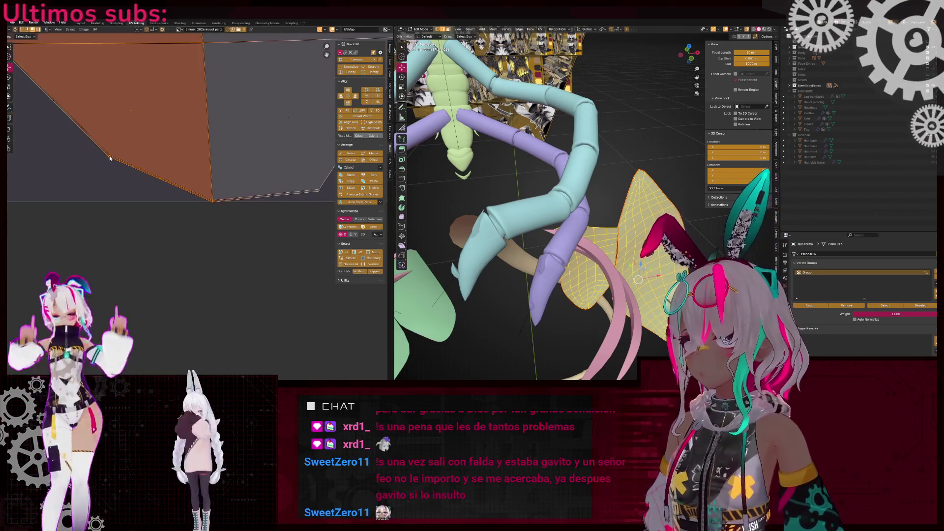
pyautogui.scroll(8, 244, 280)
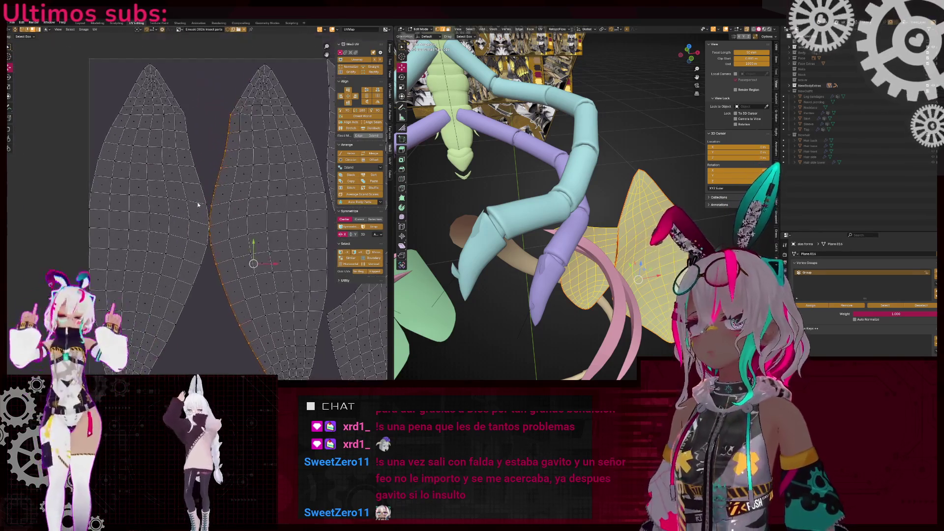
pyautogui.scroll(-8, 167, 216)
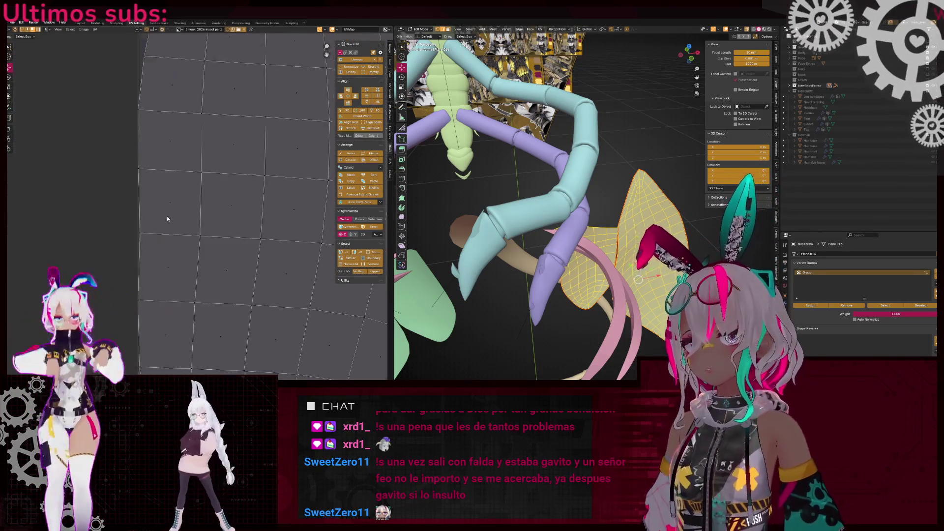
pyautogui.scroll(-6, 162, 207)
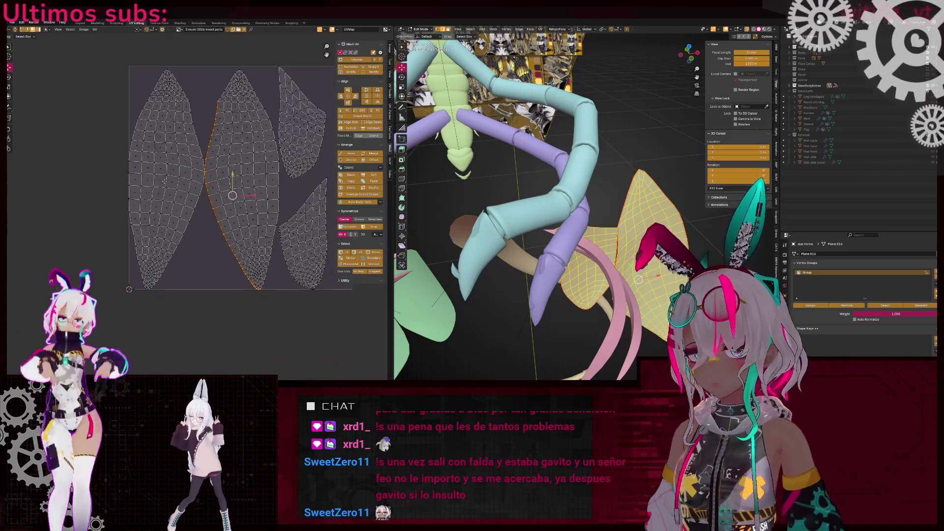
pyautogui.scroll(-5, 541, 221)
pyautogui.moveTo(516, 221)
pyautogui.mouseDown(button='middle')
pyautogui.moveTo(547, 237)
pyautogui.moveTo(518, 218)
pyautogui.moveTo(609, 216)
pyautogui.mouseUp(button='middle')
pyautogui.press('Tab')
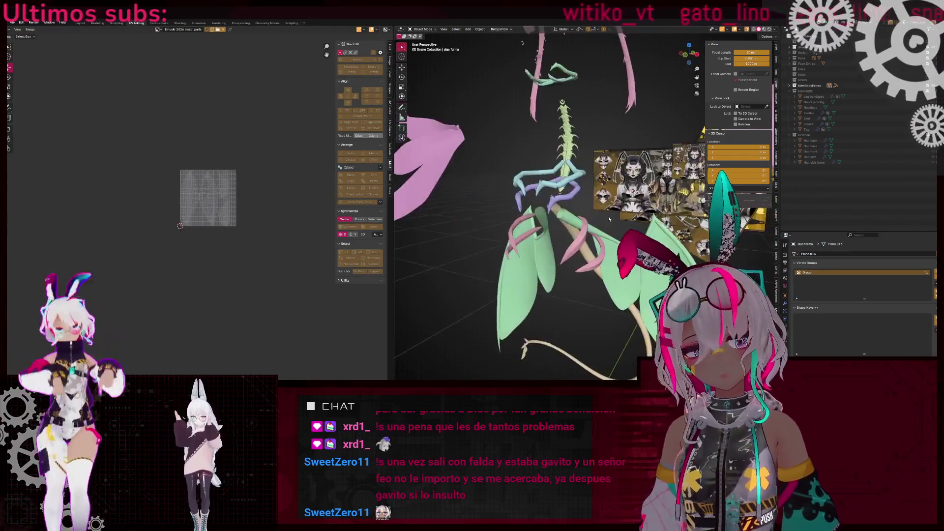
pyautogui.press('Tab')
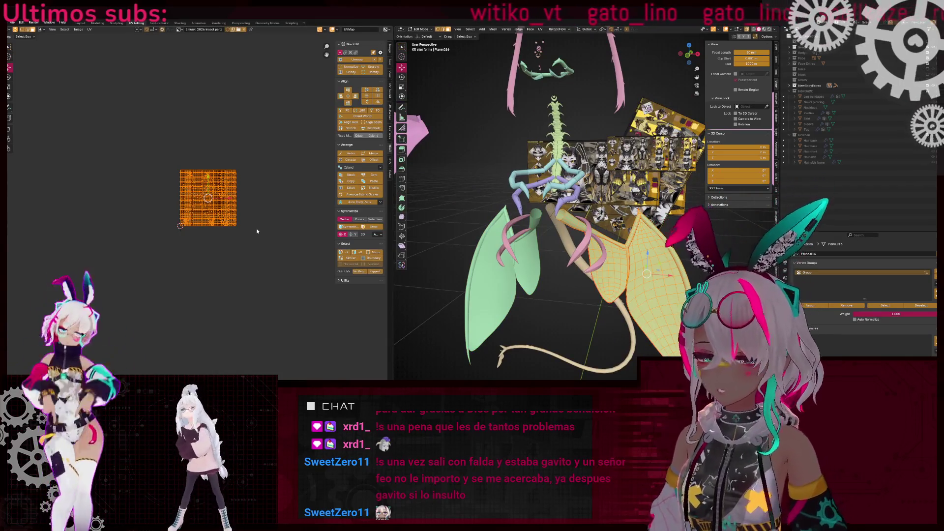
# Unwrap Plane.016 into UV islands, briefly hiding a small island and undoing it
pyautogui.press('u')
pyautogui.click(250, 230)
pyautogui.scroll(6, 250, 230)
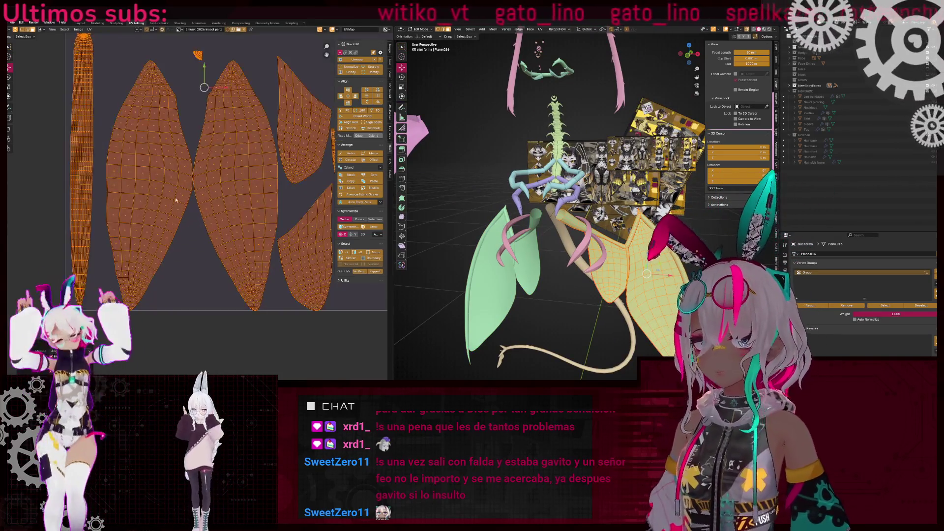
pyautogui.click(241, 206)
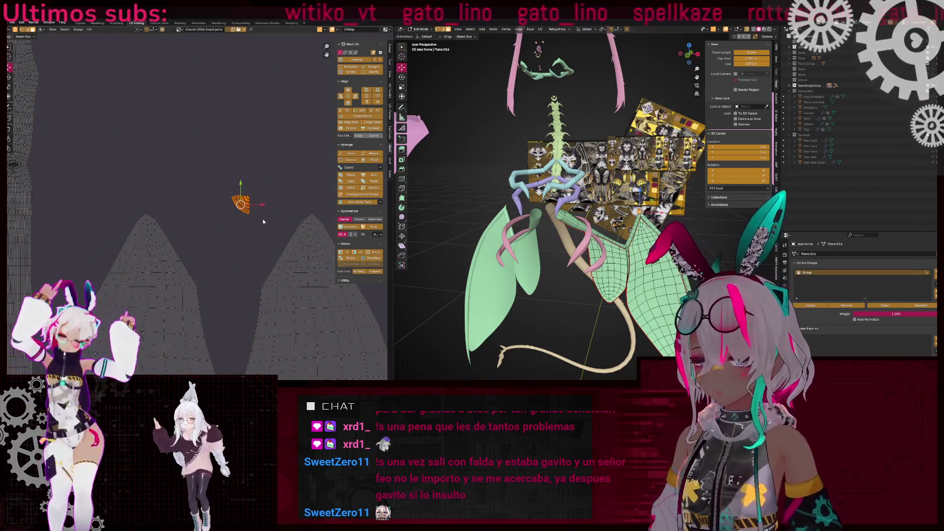
pyautogui.press('h')
pyautogui.hotkey('ctrl', 'z')
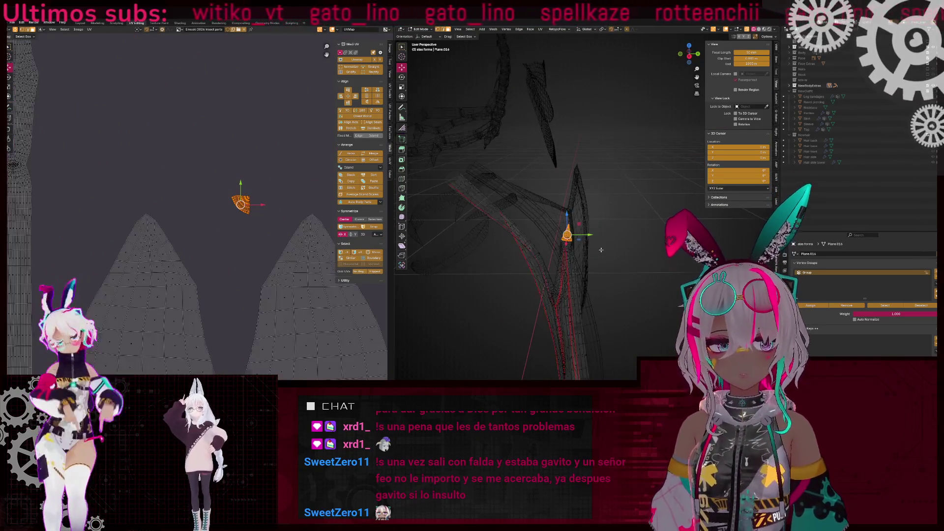
pyautogui.hotkey('ctrl', 'z')
# Select the strand's strip island and straighten it with Rectify, then deselect it
pyautogui.scroll(-5, 153, 189)
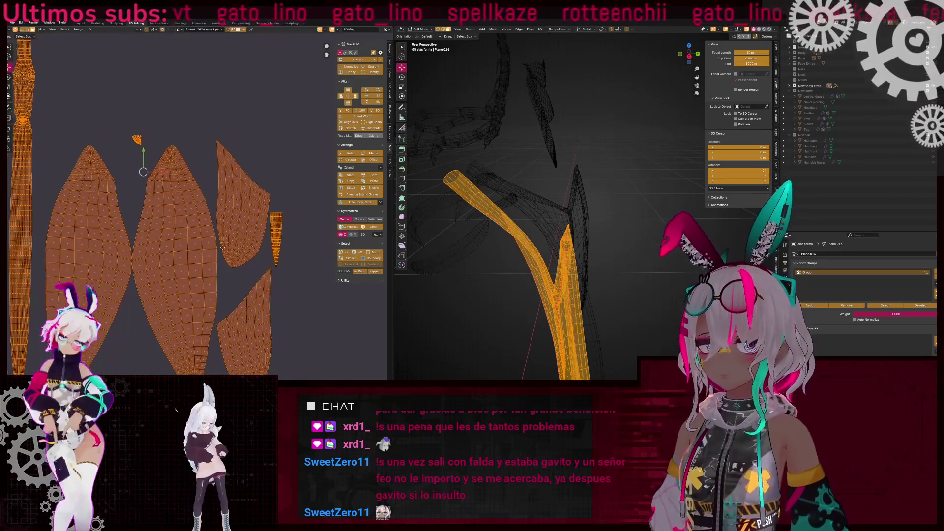
pyautogui.scroll(6, 209, 234)
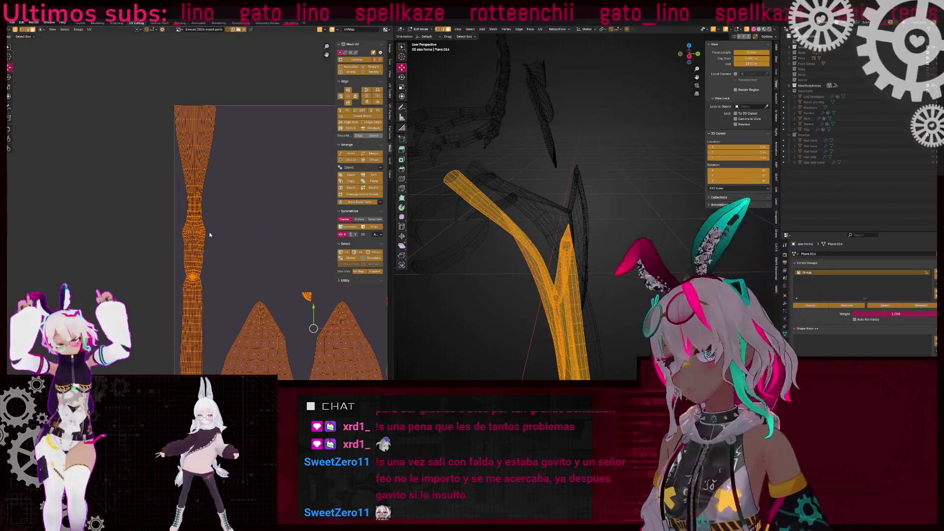
pyautogui.click(190, 243)
pyautogui.press('l')
pyautogui.scroll(4, 190, 243)
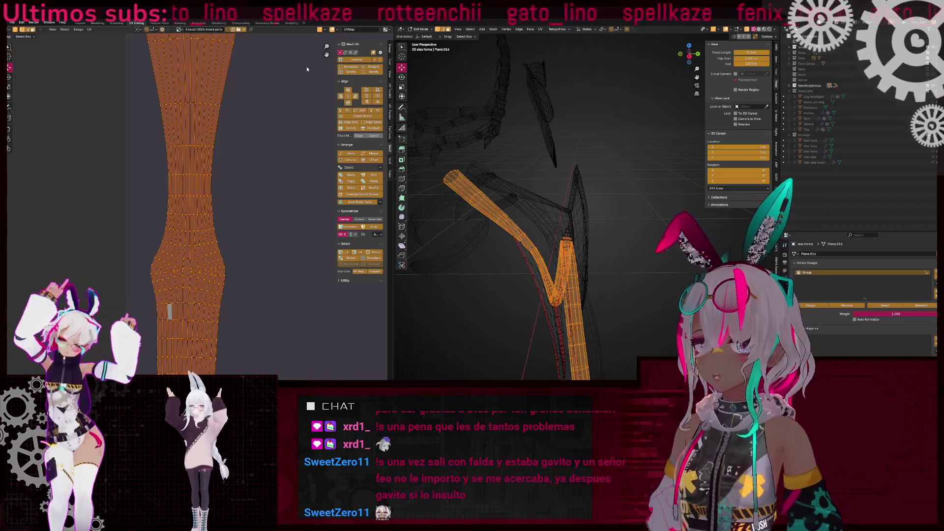
pyautogui.click(375, 72)
pyautogui.scroll(-5, 209, 194)
pyautogui.scroll(4, 193, 239)
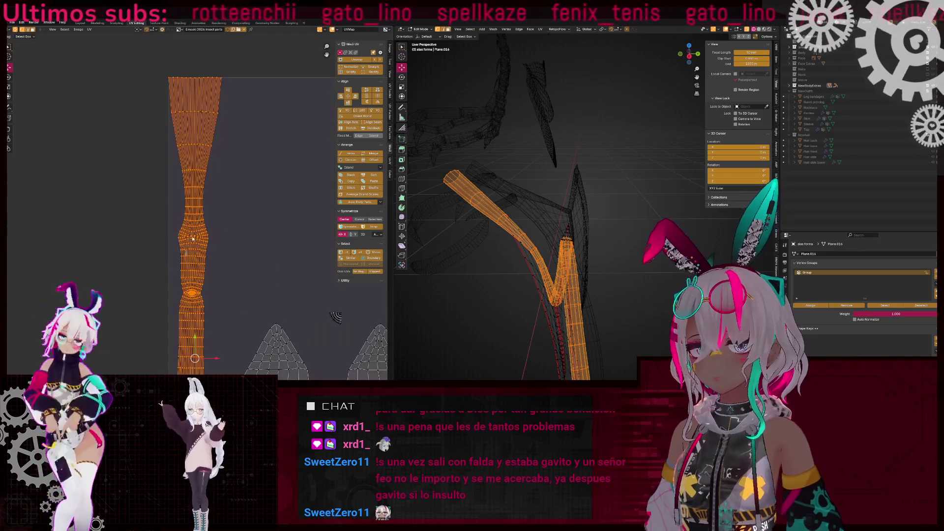
pyautogui.click(169, 214)
pyautogui.scroll(-3, 187, 195)
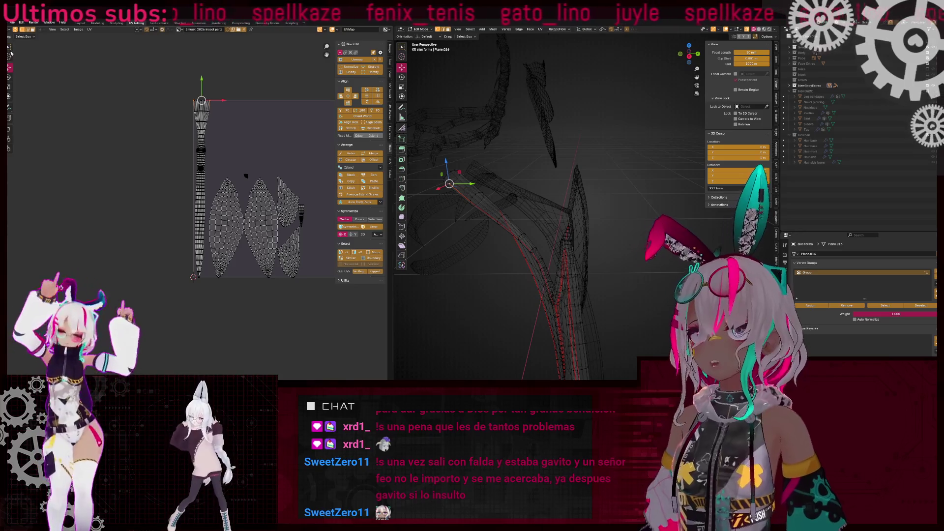
pyautogui.scroll(-3, 193, 191)
# Select an edge loop along the strip and bring its lower section into view
pyautogui.click(193, 191)
pyautogui.scroll(4, 202, 209)
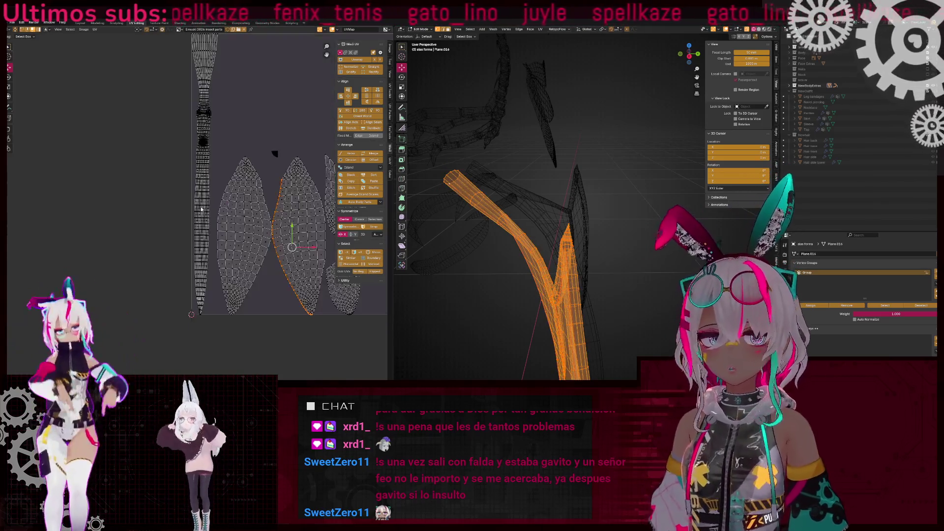
pyautogui.scroll(-2, 183, 193)
pyautogui.scroll(2, 175, 169)
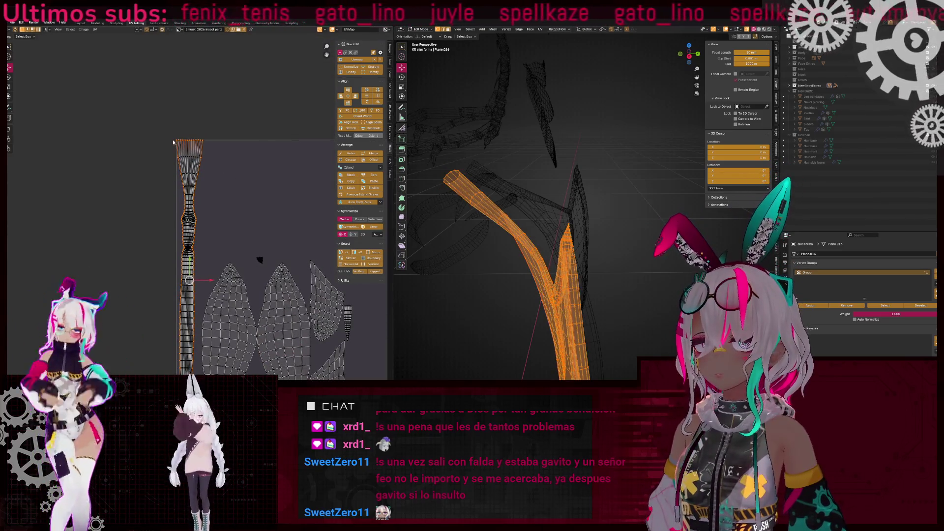
pyautogui.scroll(5, 131, 270)
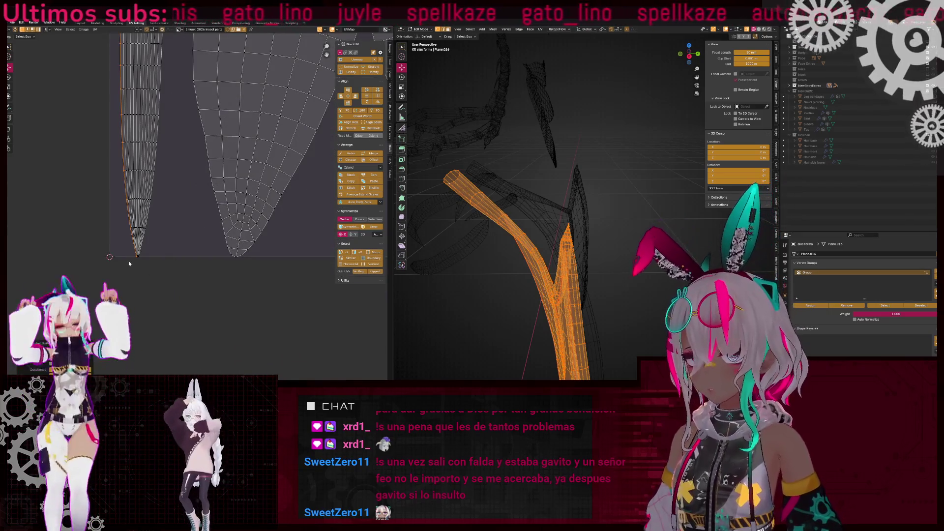
pyautogui.moveTo(128, 276); pyautogui.dragTo(145, 347, button='middle')
pyautogui.scroll(-6, 243, 205)
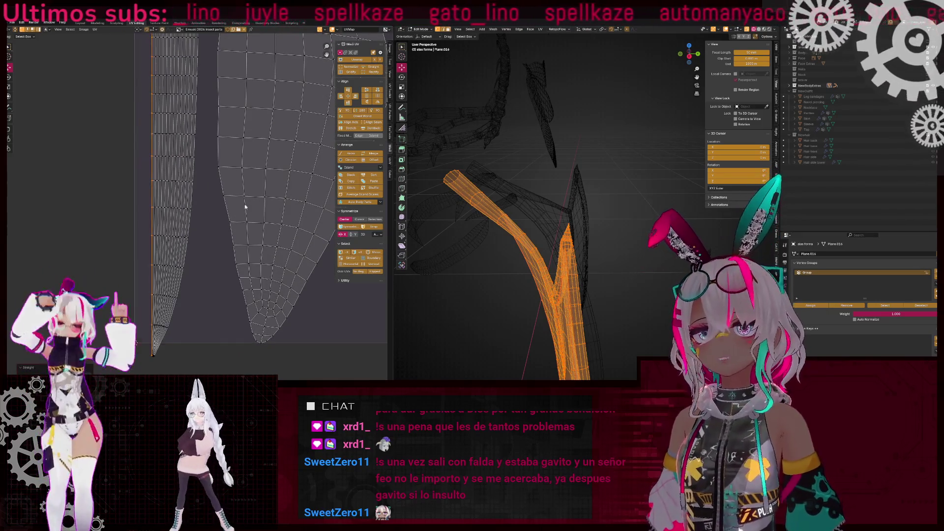
pyautogui.scroll(2, 206, 238)
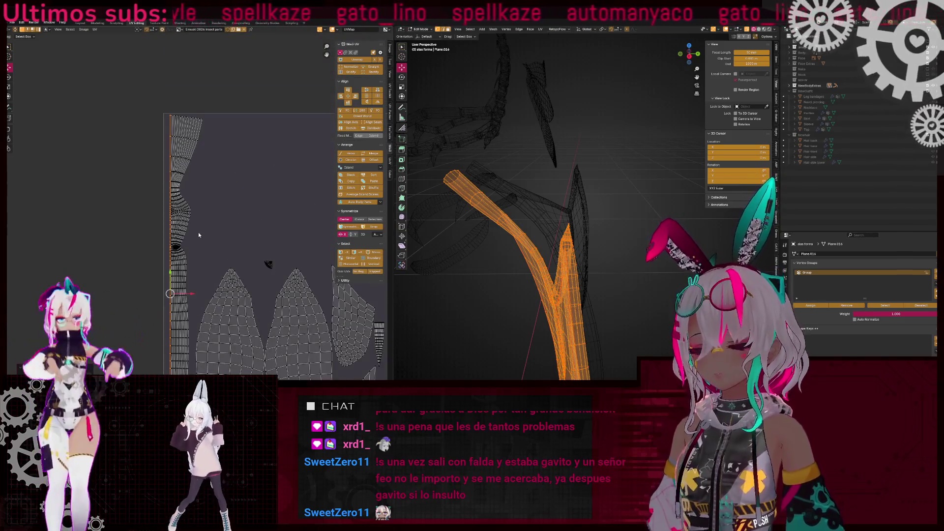
pyautogui.scroll(4, 199, 232)
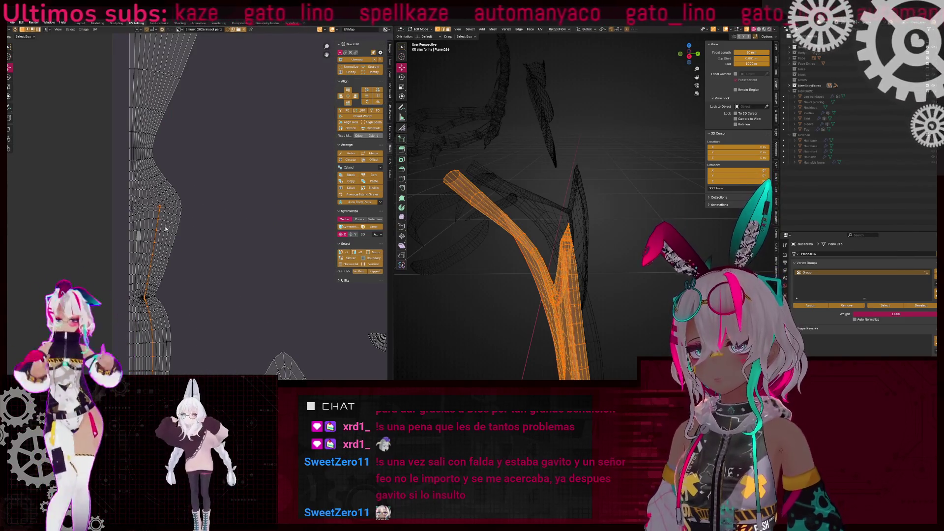
# Straighten and taper the whole strip with Mio3 UV, then undo back to the wavy layout
pyautogui.press('a')
pyautogui.click(380, 74)
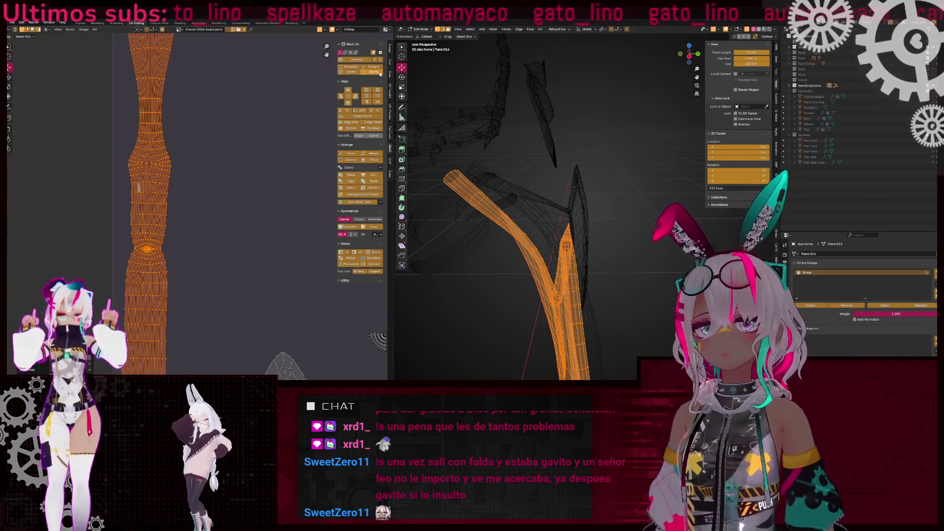
pyautogui.scroll(-2, 193, 173)
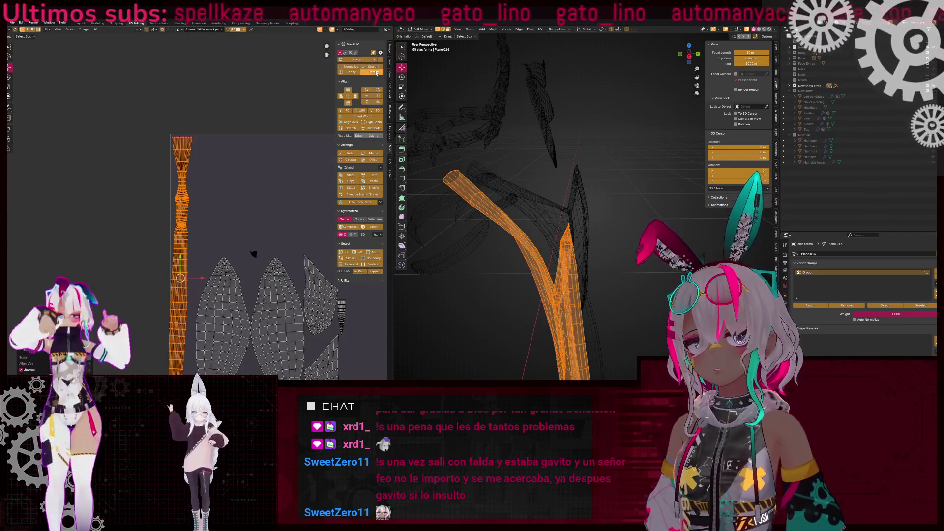
pyautogui.click(376, 73)
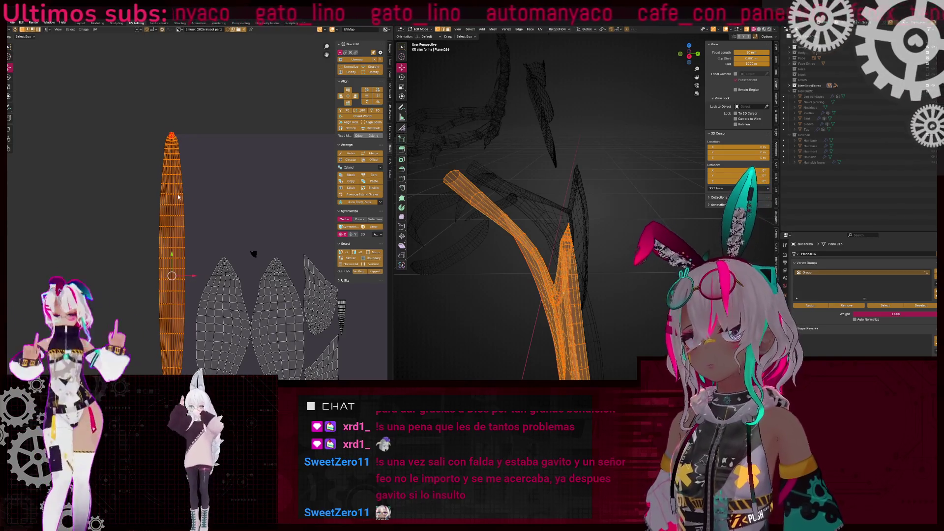
pyautogui.hotkey('ctrl', 'z')
pyautogui.scroll(2, 178, 197)
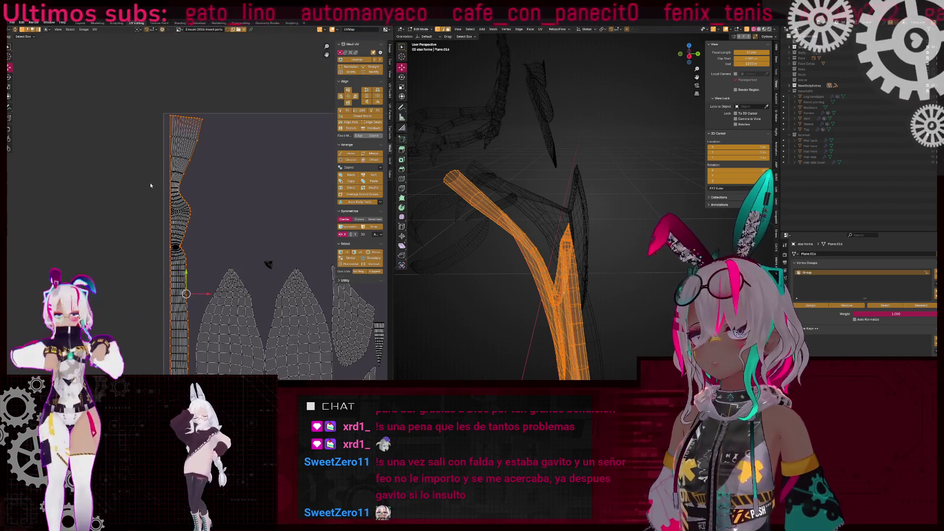
pyautogui.moveTo(551, 282)
pyautogui.mouseDown(button='middle')
pyautogui.moveTo(443, 282)
pyautogui.moveTo(579, 224)
pyautogui.moveTo(525, 273)
pyautogui.moveTo(540, 252)
pyautogui.mouseUp(button='middle')
pyautogui.rightClick(580, 237)
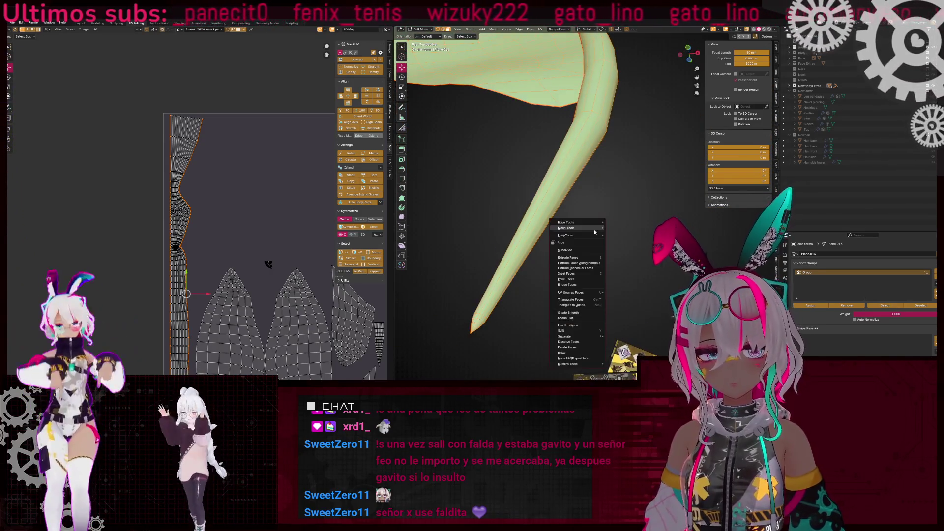
# Check edge loops around the strand and at its tip, then select the entire strand
pyautogui.click(581, 318)
pyautogui.press('a')
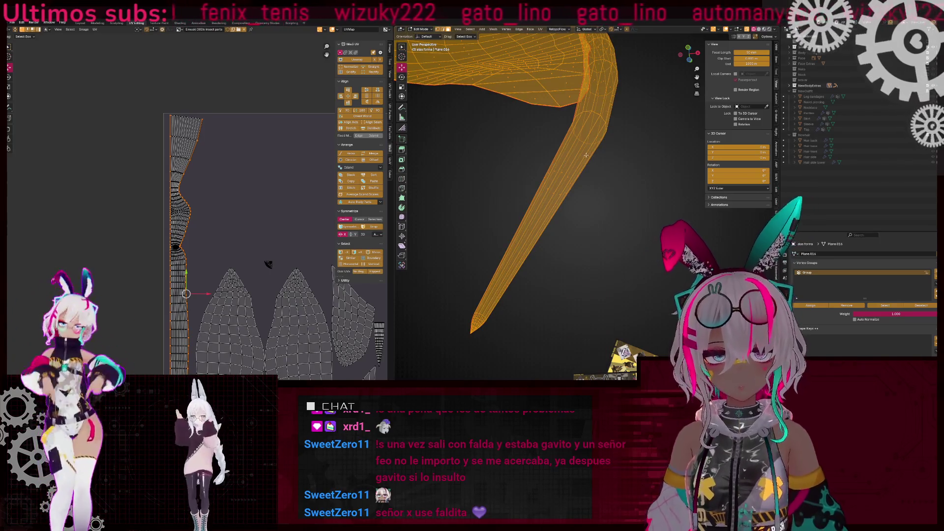
pyautogui.hotkey('alt', 'a')
pyautogui.keyDown('alt'); pyautogui.click(590, 143); pyautogui.keyUp('alt')
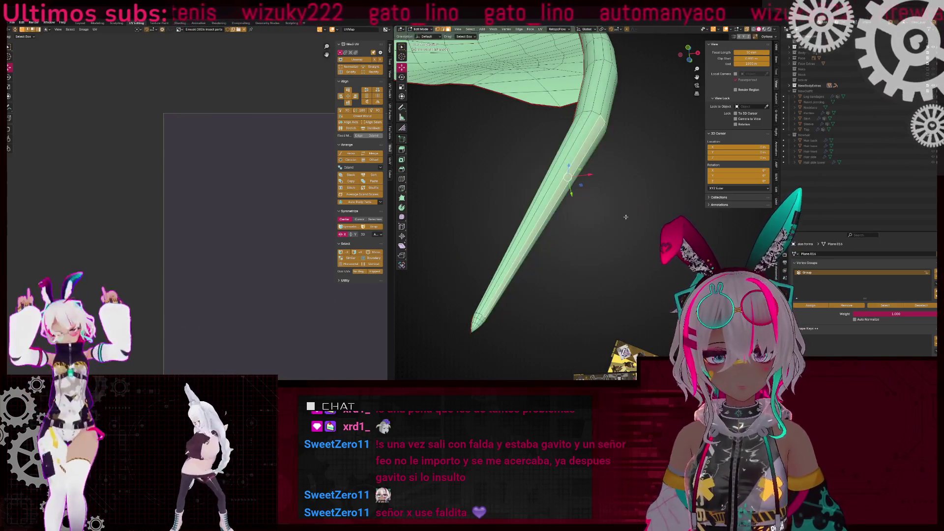
pyautogui.keyDown('alt'); pyautogui.click(471, 338); pyautogui.keyUp('alt')
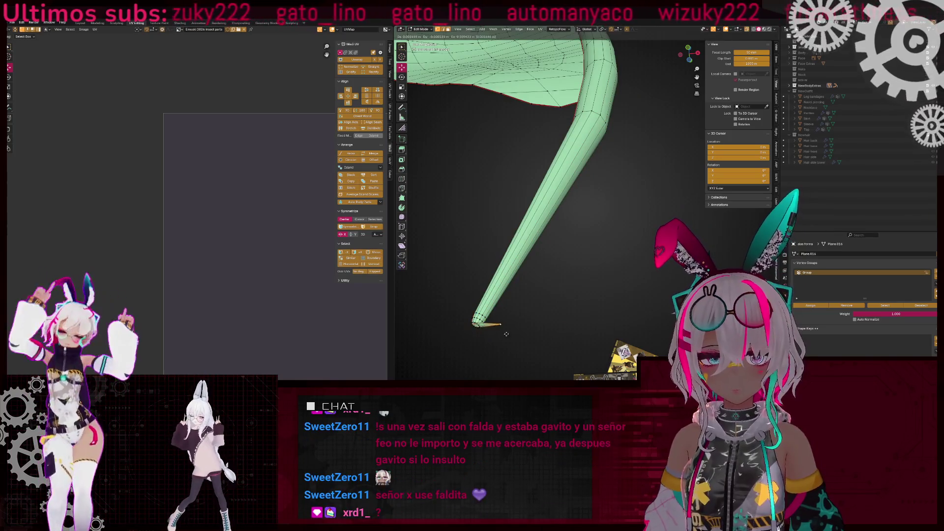
pyautogui.press('a')
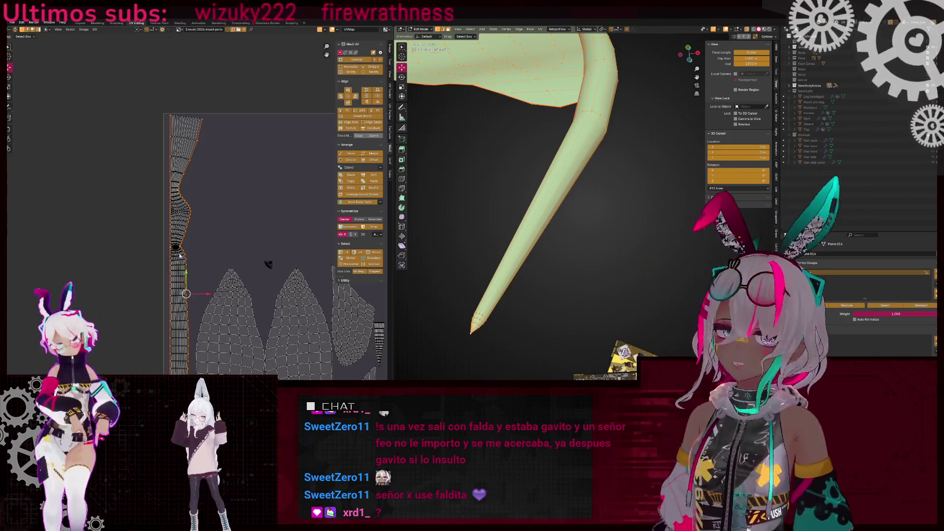
# Pan and zoom the UV editor to frame the long strip and its tip
pyautogui.scroll(-3, 180, 255)
pyautogui.moveTo(191, 293); pyautogui.dragTo(191, 195, button='middle')
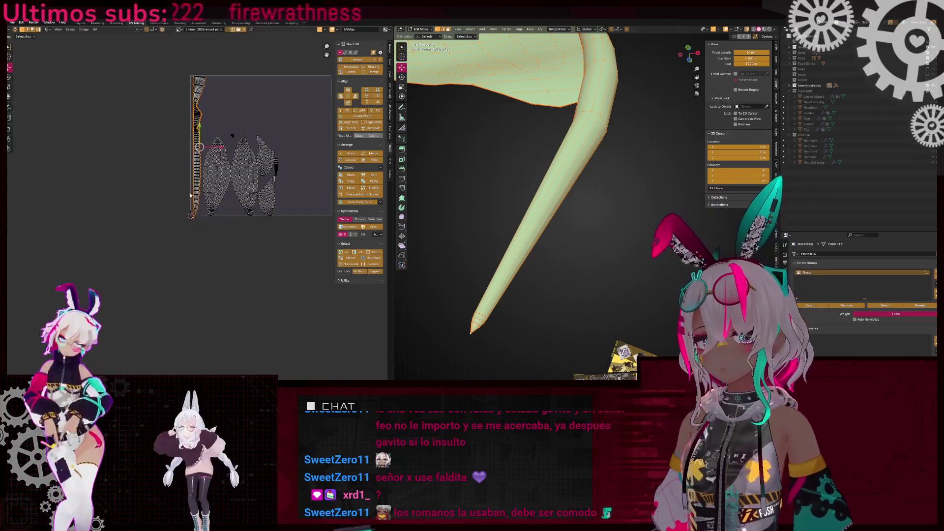
pyautogui.scroll(4, 191, 195)
pyautogui.moveTo(192, 343); pyautogui.dragTo(201, 223, button='middle')
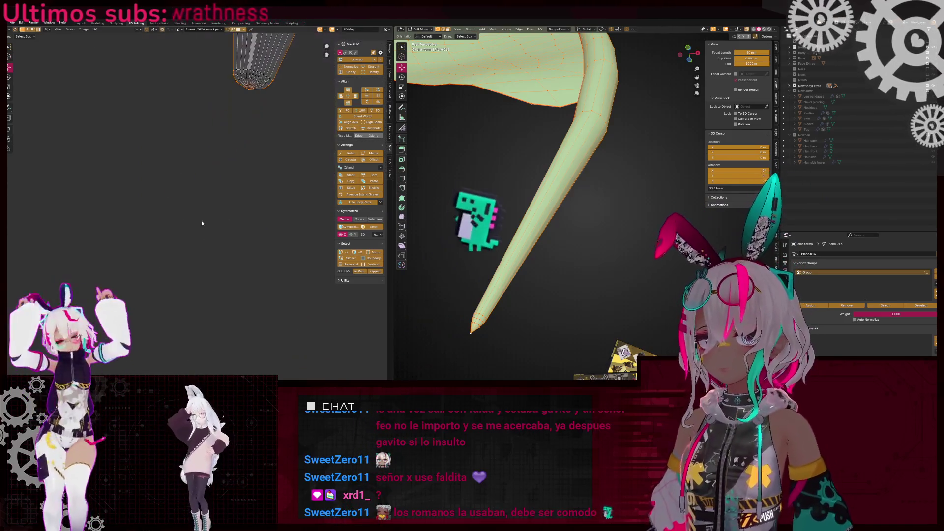
pyautogui.scroll(3, 201, 223)
pyautogui.moveTo(187, 150)
pyautogui.mouseDown(button='middle')
pyautogui.moveTo(155, 204)
pyautogui.moveTo(177, 204)
pyautogui.mouseUp(button='middle')
pyautogui.scroll(-2, 172, 204)
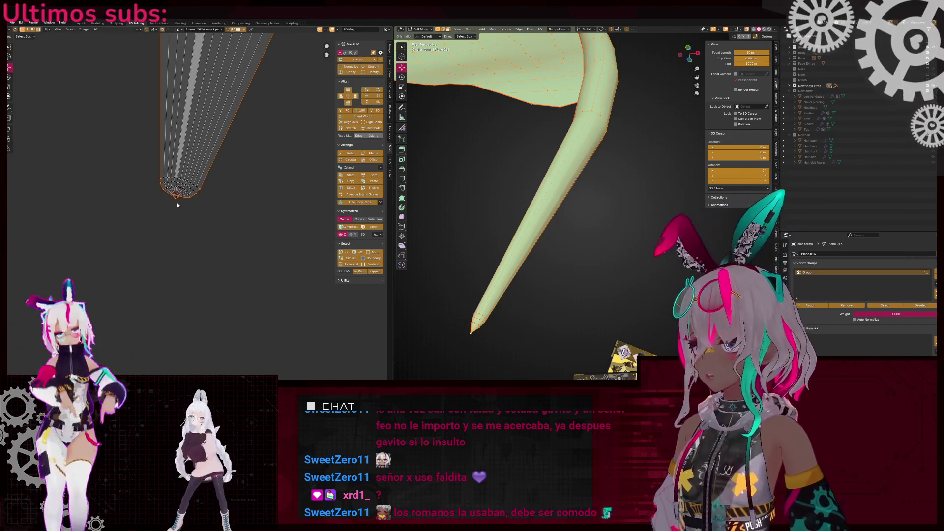
pyautogui.scroll(-2, 178, 214)
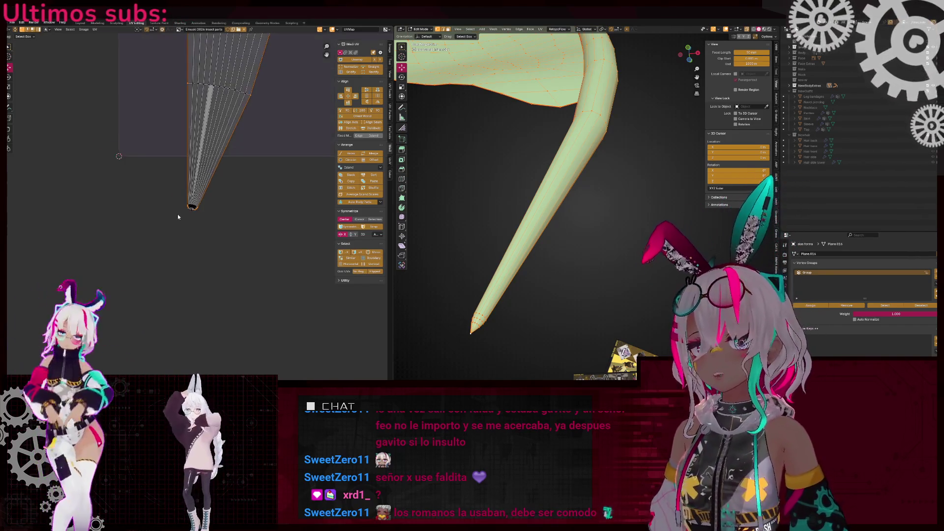
pyautogui.scroll(-1, 226, 188)
# Select the strip's tip, then select all UVs and straighten the strip island's grid
pyautogui.moveTo(258, 261); pyautogui.dragTo(196, 149)
pyautogui.scroll(2, 209, 223)
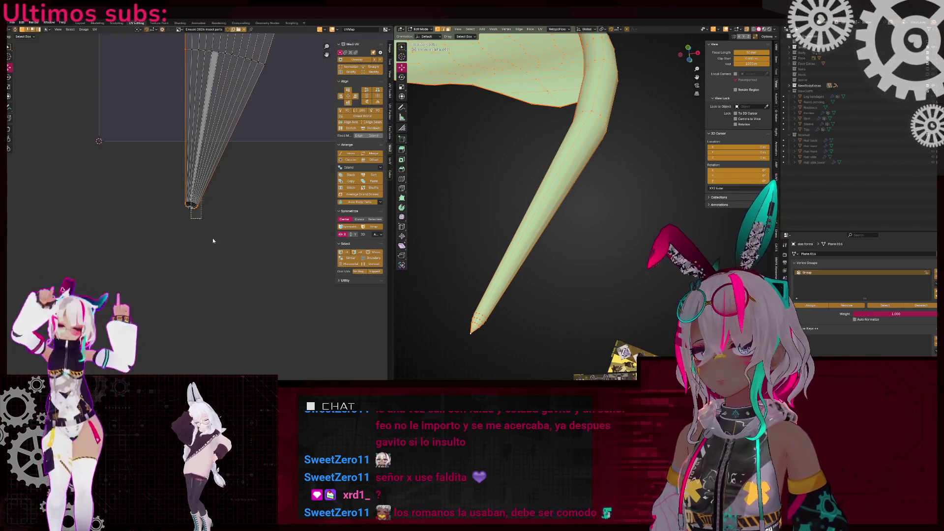
pyautogui.scroll(-8, 211, 237)
pyautogui.scroll(-4, 251, 274)
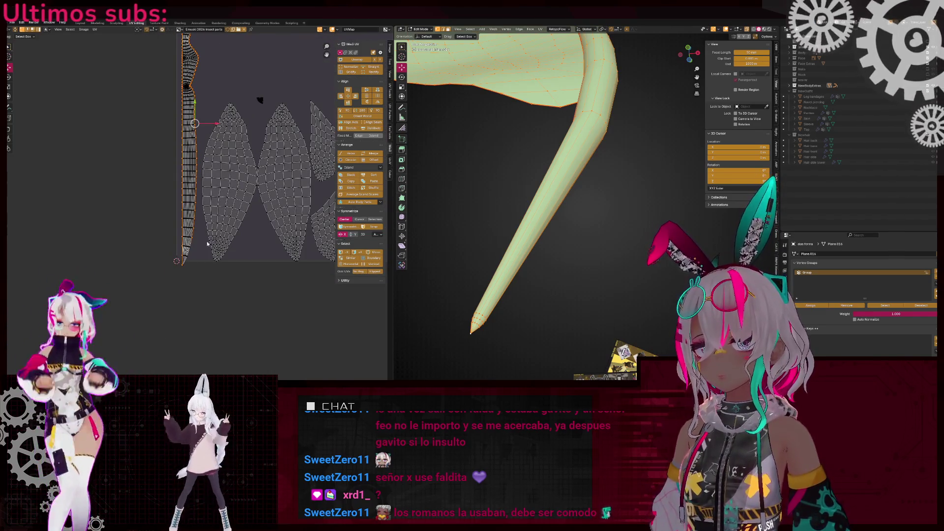
pyautogui.scroll(8, 207, 243)
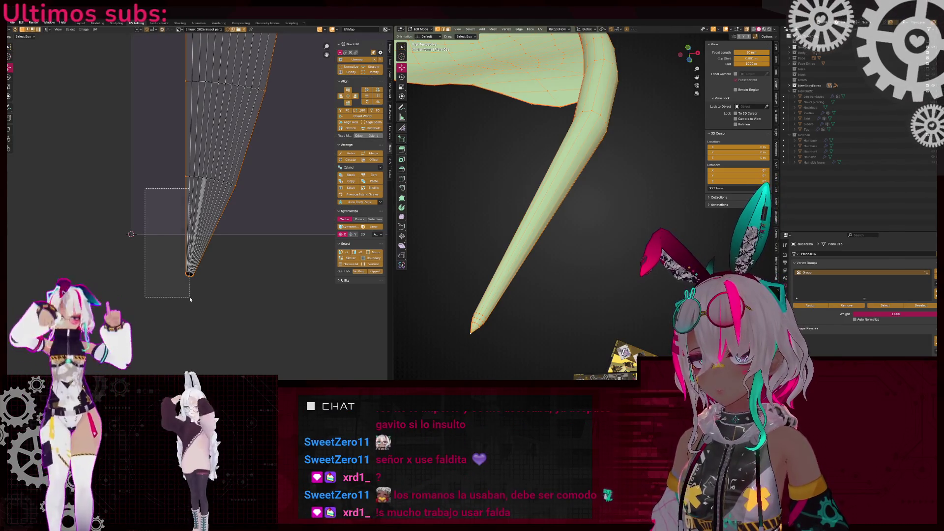
pyautogui.scroll(-3, 183, 225)
pyautogui.scroll(-3, 185, 193)
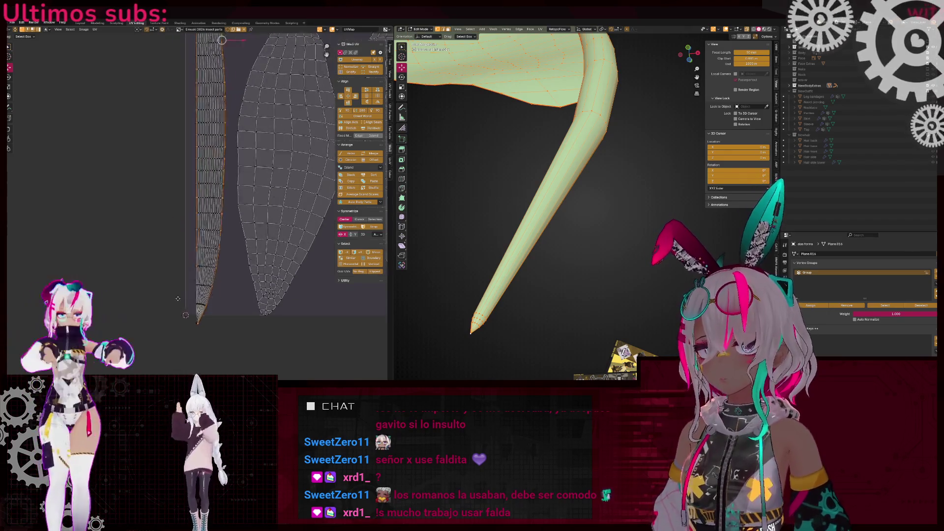
pyautogui.keyDown('shift'); pyautogui.scroll(5, 206, 246); pyautogui.keyUp('shift')
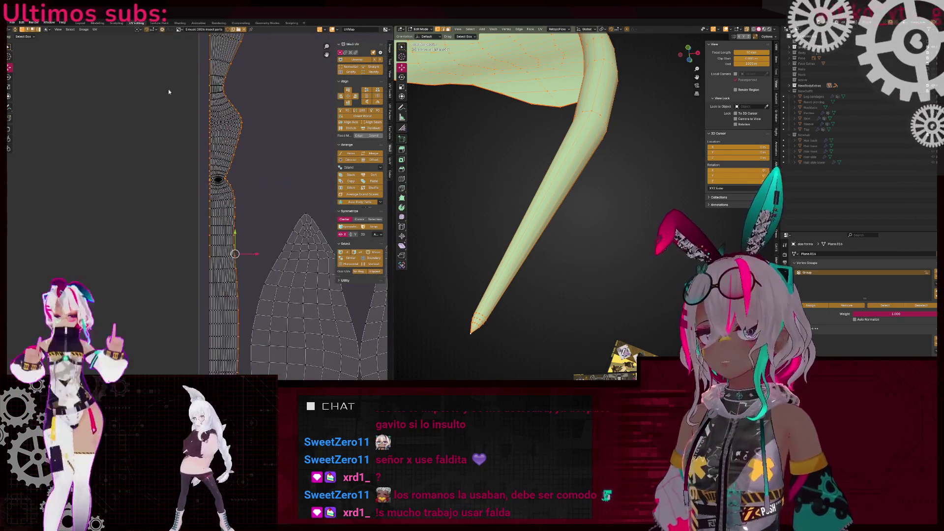
pyautogui.moveTo(212, 287); pyautogui.dragTo(213, 287)
pyautogui.scroll(-2, 291, 199)
pyautogui.press('a')
pyautogui.scroll(2, 254, 222)
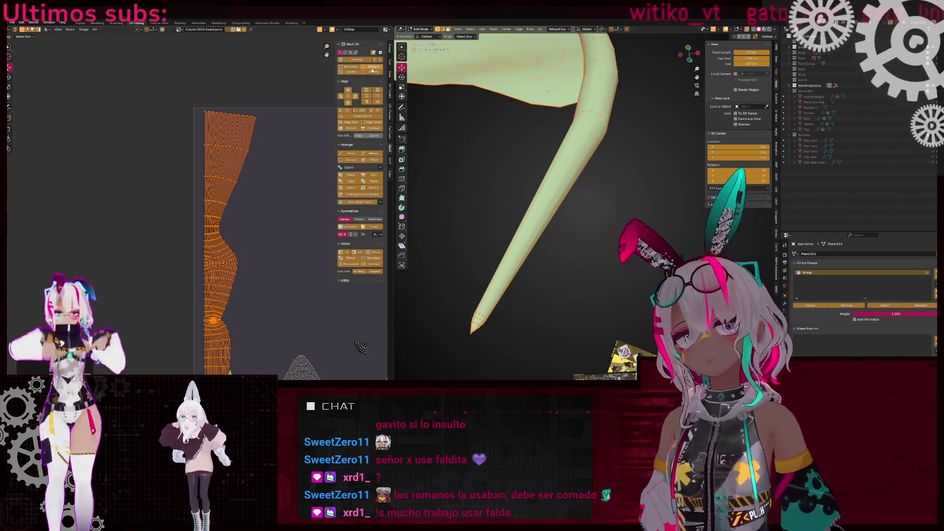
pyautogui.click(373, 72)
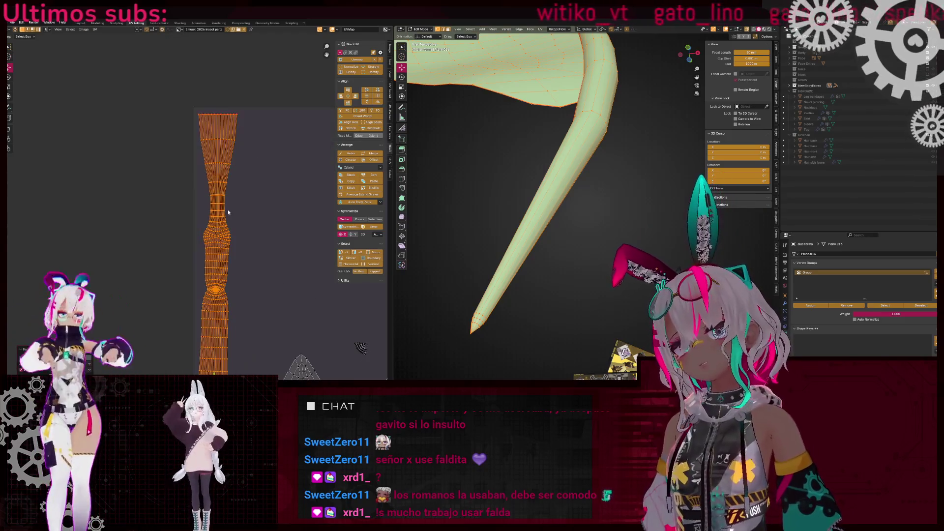
# Alt-click a single vertical edge loop of the strip and open the UV context menu
pyautogui.scroll(3, 231, 190)
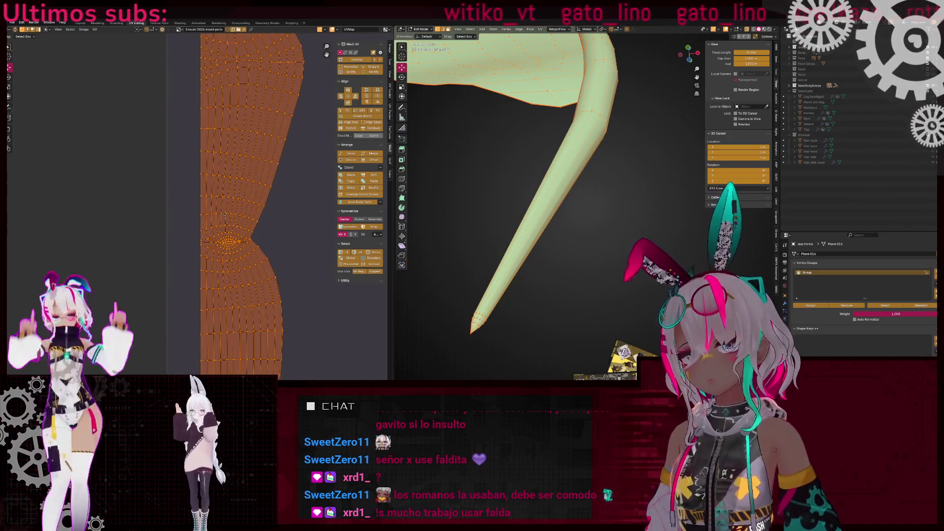
pyautogui.scroll(2, 231, 267)
pyautogui.keyDown('alt'); pyautogui.click(233, 254); pyautogui.keyUp('alt')
pyautogui.scroll(-3, 232, 252)
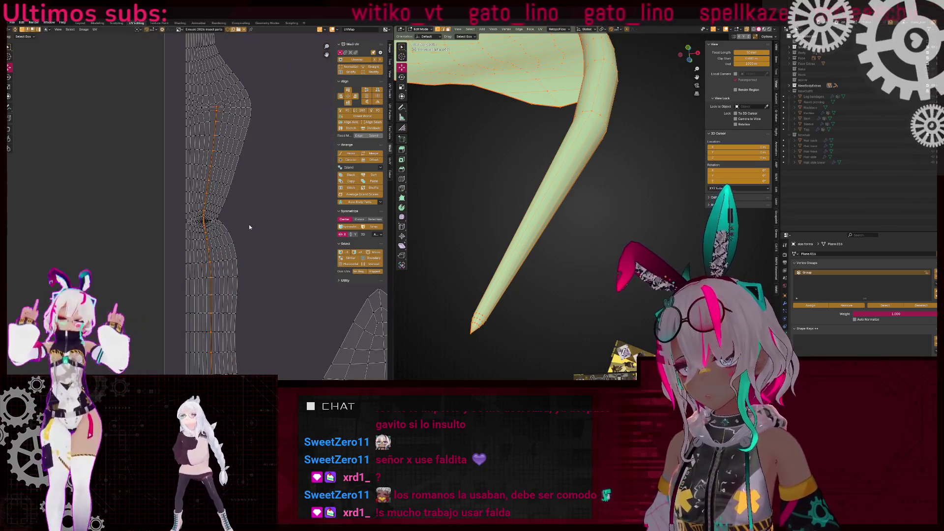
pyautogui.scroll(3, 203, 227)
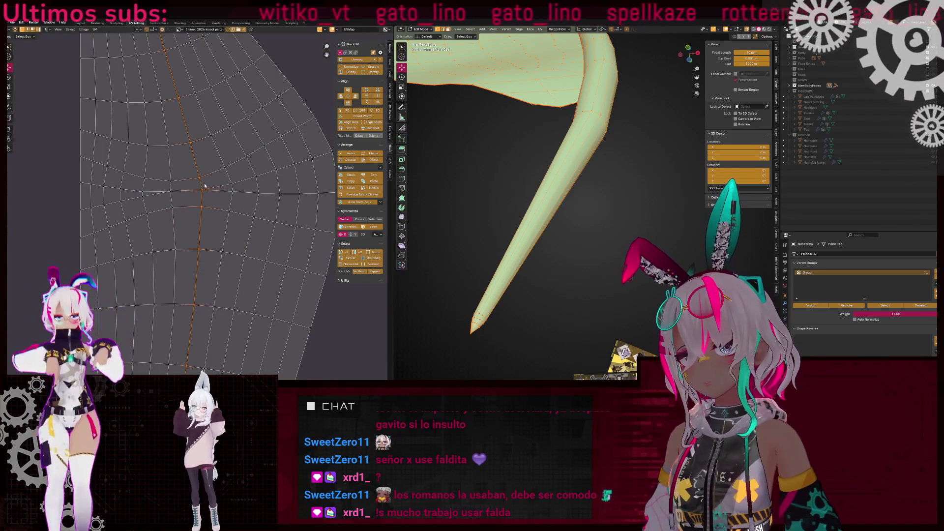
pyautogui.scroll(-4, 205, 194)
pyautogui.scroll(5, 222, 211)
pyautogui.rightClick(251, 232)
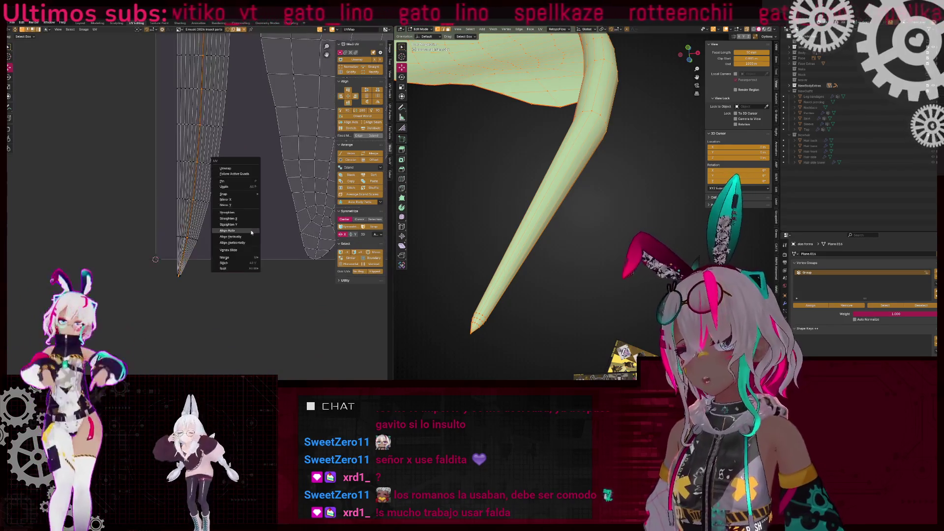
# Align the edge loop vertically with Align Auto, then unwrap the whole strip conformally and frame it
pyautogui.click(251, 232)
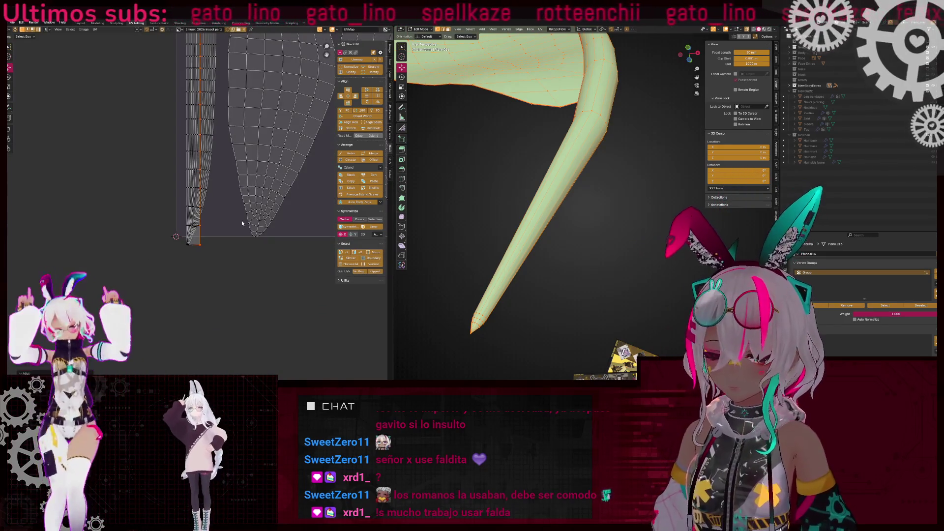
pyautogui.press('l')
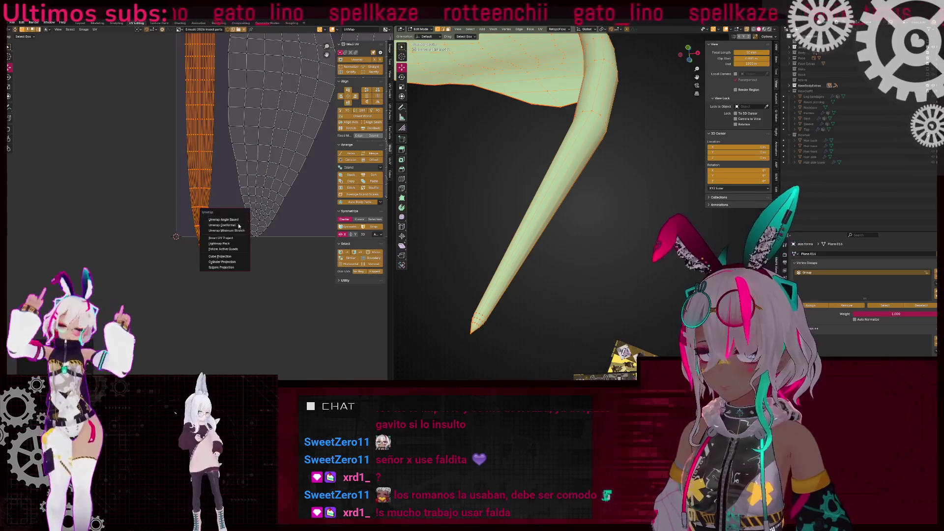
pyautogui.click(238, 225)
pyautogui.scroll(-3, 246, 211)
pyautogui.press('u')
pyautogui.click(254, 202)
pyautogui.press('u')
pyautogui.click(240, 200)
pyautogui.press('KP_Decimal')
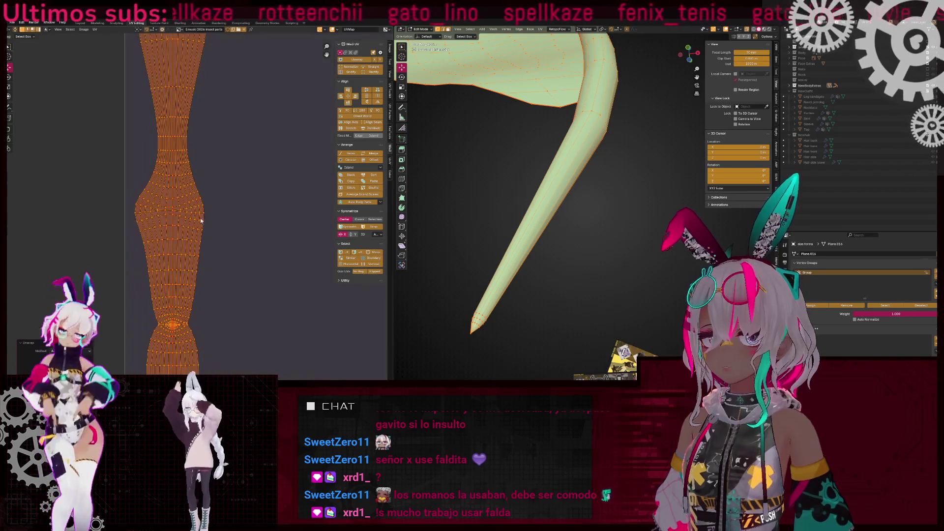
# Return to Object Mode and orbit to see the wings, tail and feet from below
pyautogui.scroll(-5, 205, 229)
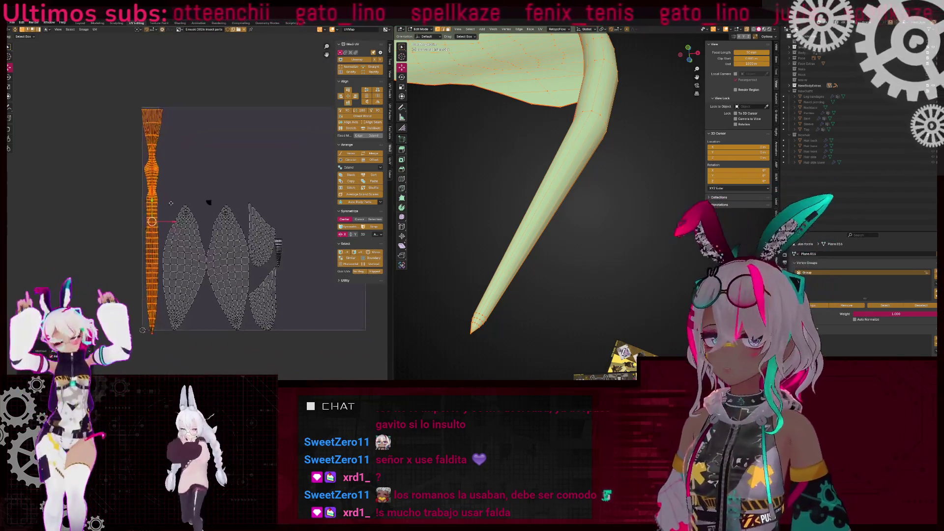
pyautogui.moveTo(465, 250)
pyautogui.mouseDown(button='middle')
pyautogui.moveTo(536, 233)
pyautogui.moveTo(549, 198)
pyautogui.mouseUp(button='middle')
pyautogui.press('Tab')
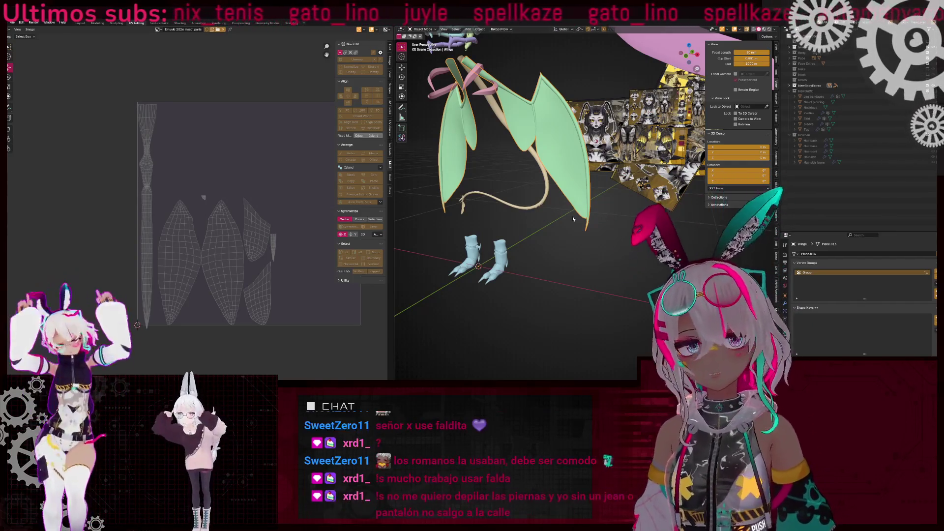
pyautogui.moveTo(555, 185); pyautogui.dragTo(637, 213, button='middle')
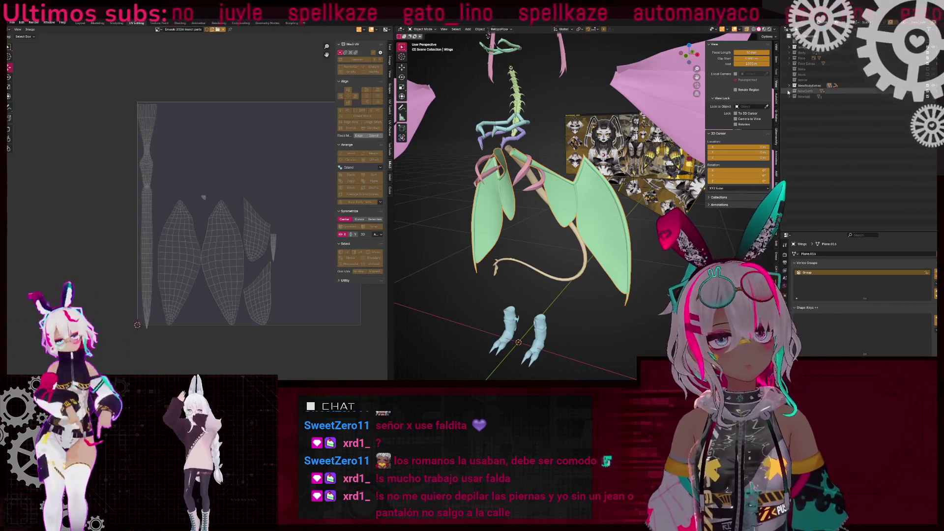
# Select and frame the 'costilla 1 curva' curve, then switch to the Layout workspace
pyautogui.click(813, 102)
pyautogui.press('KP_Decimal')
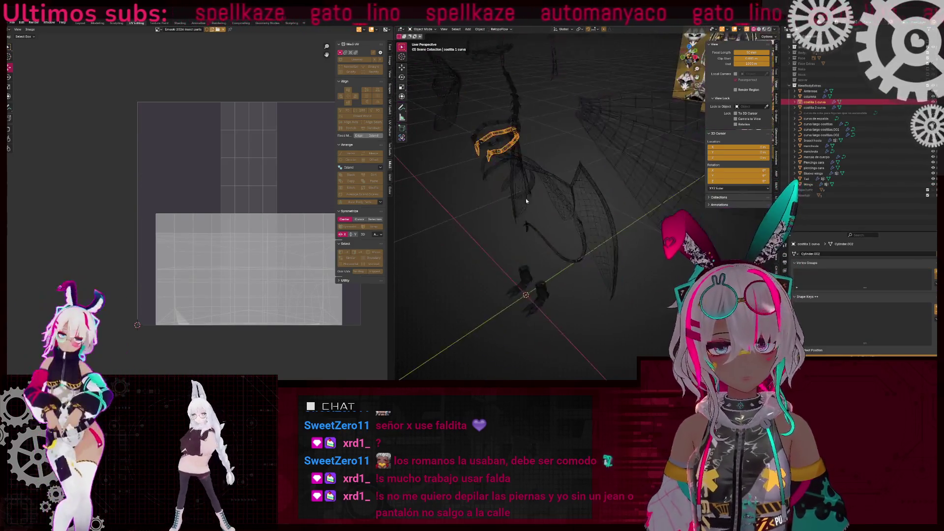
pyautogui.scroll(-5, 526, 198)
pyautogui.moveTo(527, 199)
pyautogui.mouseDown(button='middle')
pyautogui.moveTo(579, 221)
pyautogui.moveTo(536, 216)
pyautogui.moveTo(496, 183)
pyautogui.moveTo(494, 199)
pyautogui.moveTo(445, 217)
pyautogui.moveTo(504, 317)
pyautogui.mouseUp(button='middle')
pyautogui.click(80, 23)
# Make the Tail active, edit it with all vertices selected, and orbit in close
pyautogui.scroll(5, 495, 199)
pyautogui.scroll(-5, 478, 201)
pyautogui.scroll(4, 445, 217)
pyautogui.click(468, 275)
pyautogui.press('Tab')
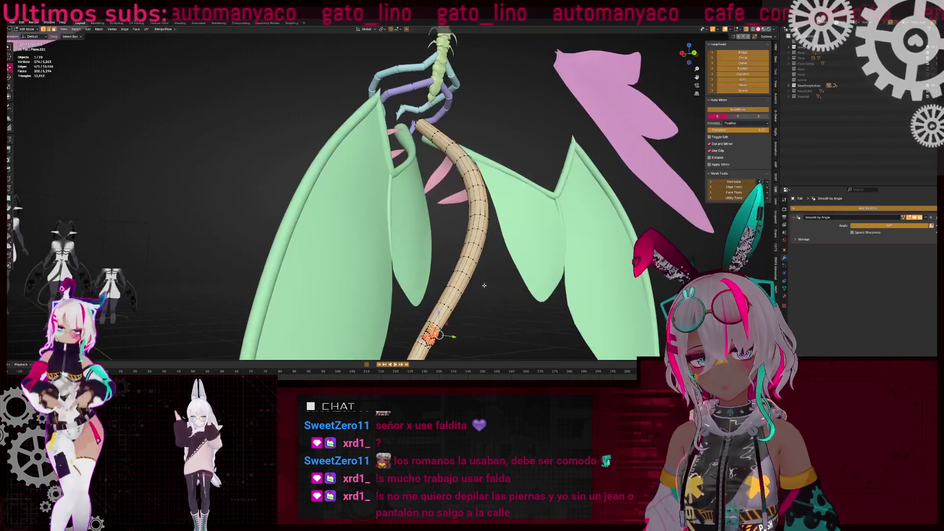
pyautogui.scroll(-3, 484, 285)
pyautogui.press('a')
pyautogui.moveTo(484, 286); pyautogui.dragTo(525, 244, button='middle')
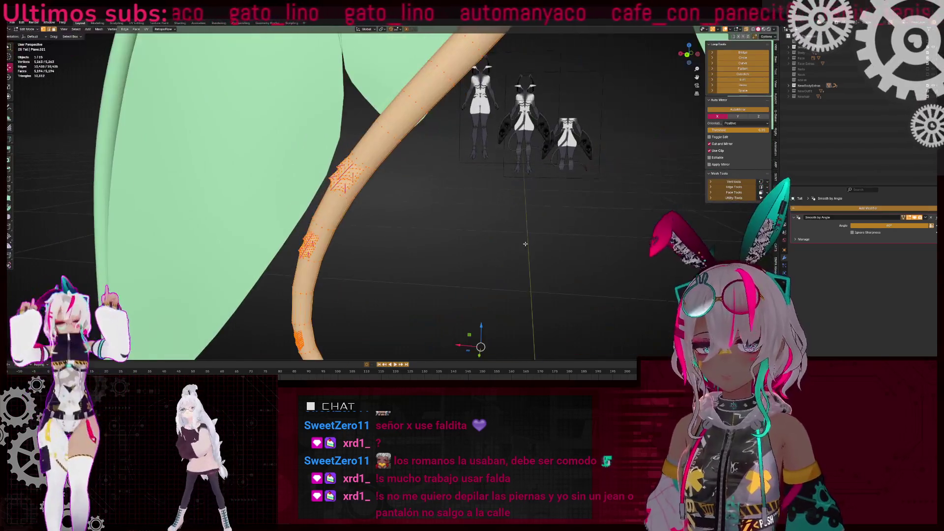
pyautogui.scroll(-4, 463, 321)
pyautogui.scroll(4, 418, 276)
pyautogui.moveTo(418, 276)
pyautogui.mouseDown(button='middle')
pyautogui.moveTo(359, 238)
pyautogui.moveTo(310, 228)
pyautogui.moveTo(374, 255)
pyautogui.moveTo(421, 225)
pyautogui.moveTo(418, 217)
pyautogui.moveTo(486, 210)
pyautogui.moveTo(454, 233)
pyautogui.mouseUp(button='middle')
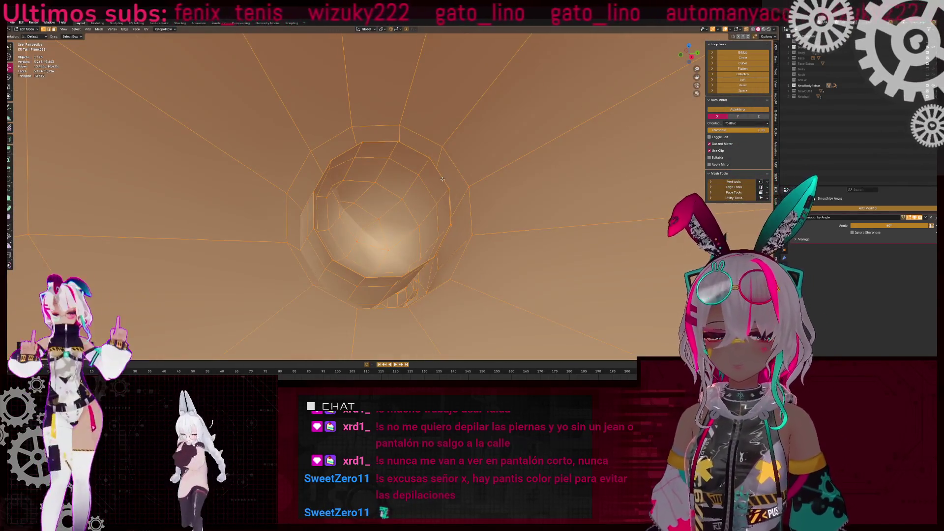
# Select the outer ring of faces at the tail's open end and delete it
pyautogui.keyDown('alt'); pyautogui.click(346, 162); pyautogui.keyUp('alt')
pyautogui.moveTo(358, 165)
pyautogui.mouseDown(button='middle')
pyautogui.moveTo(375, 171)
pyautogui.moveTo(367, 234)
pyautogui.mouseUp(button='middle')
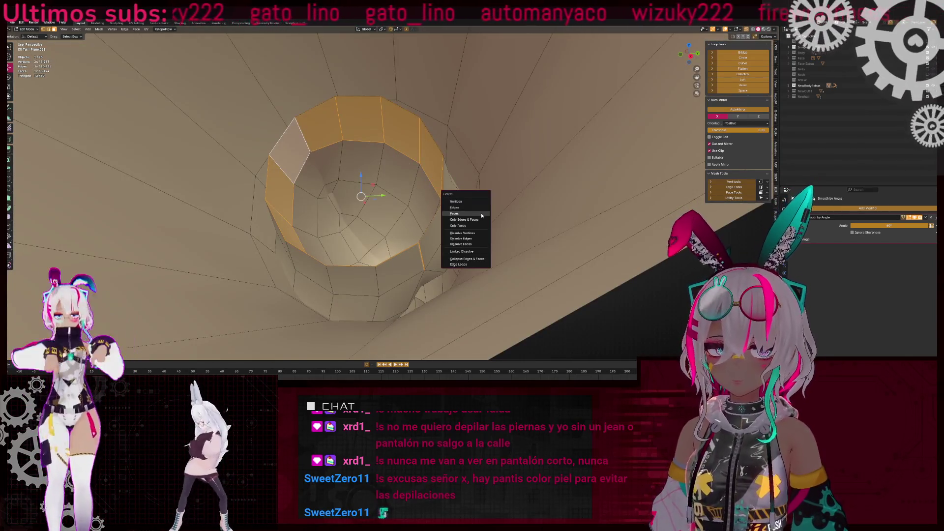
pyautogui.scroll(-5, 450, 222)
pyautogui.moveTo(450, 222)
pyautogui.mouseDown(button='middle')
pyautogui.moveTo(466, 242)
pyautogui.moveTo(452, 217)
pyautogui.moveTo(369, 192)
pyautogui.mouseUp(button='middle')
pyautogui.hotkey('shift', 'z')
pyautogui.hotkey('shift', 'z')
pyautogui.scroll(5, 452, 217)
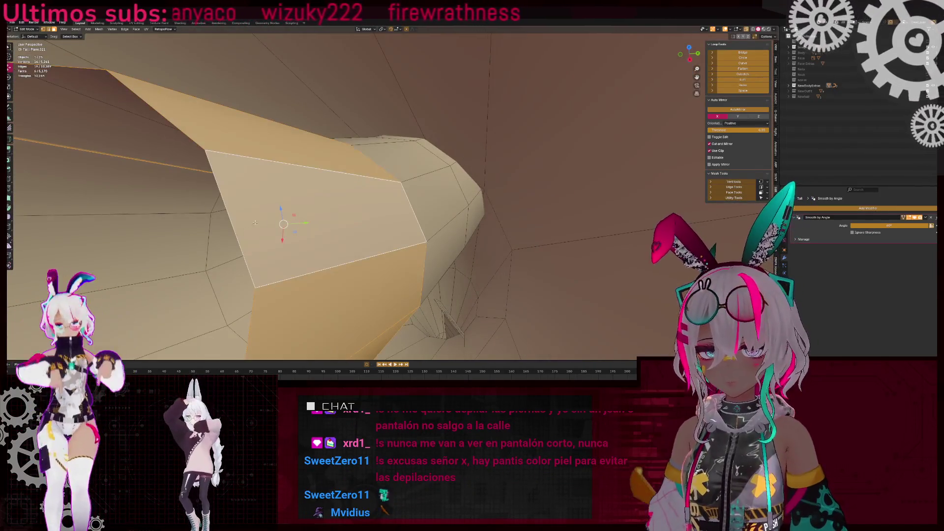
pyautogui.moveTo(170, 208); pyautogui.dragTo(420, 200, button='middle')
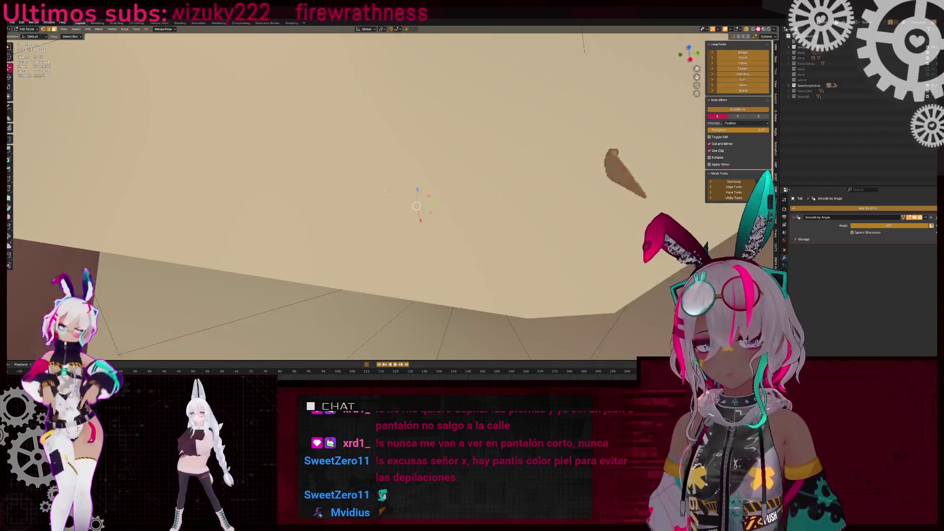
pyautogui.scroll(-5, 419, 200)
pyautogui.hotkey('shift', 'z')
pyautogui.keyDown('alt'); pyautogui.keyDown('shift'); pyautogui.click(497, 202); pyautogui.keyUp('shift'); pyautogui.keyUp('alt')
pyautogui.hotkey('shift', 'z')
pyautogui.press('x')
pyautogui.click(460, 207)
# Delete the next ring of end faces and check the trimmed tail in X-ray
pyautogui.keyDown('alt'); pyautogui.click(370, 154); pyautogui.keyUp('alt')
pyautogui.press('x')
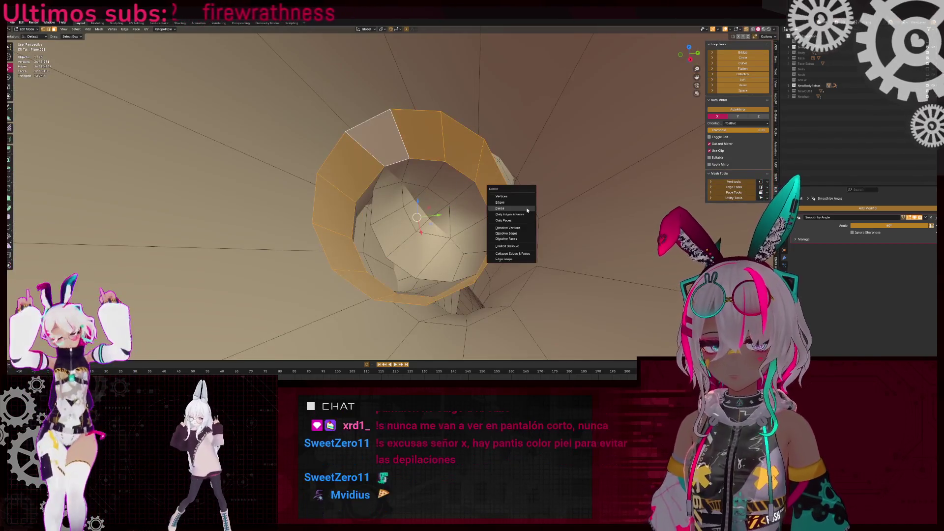
pyautogui.click(509, 207)
pyautogui.moveTo(509, 207)
pyautogui.mouseDown(button='middle')
pyautogui.moveTo(451, 200)
pyautogui.moveTo(462, 211)
pyautogui.moveTo(547, 204)
pyautogui.moveTo(432, 237)
pyautogui.moveTo(416, 215)
pyautogui.moveTo(318, 261)
pyautogui.moveTo(425, 201)
pyautogui.moveTo(560, 238)
pyautogui.moveTo(349, 266)
pyautogui.moveTo(435, 238)
pyautogui.mouseUp(button='middle')
pyautogui.hotkey('shift', 'z')
pyautogui.hotkey('shift', 'z')
pyautogui.scroll(-5, 403, 224)
pyautogui.scroll(5, 364, 260)
pyautogui.rightClick(436, 238)
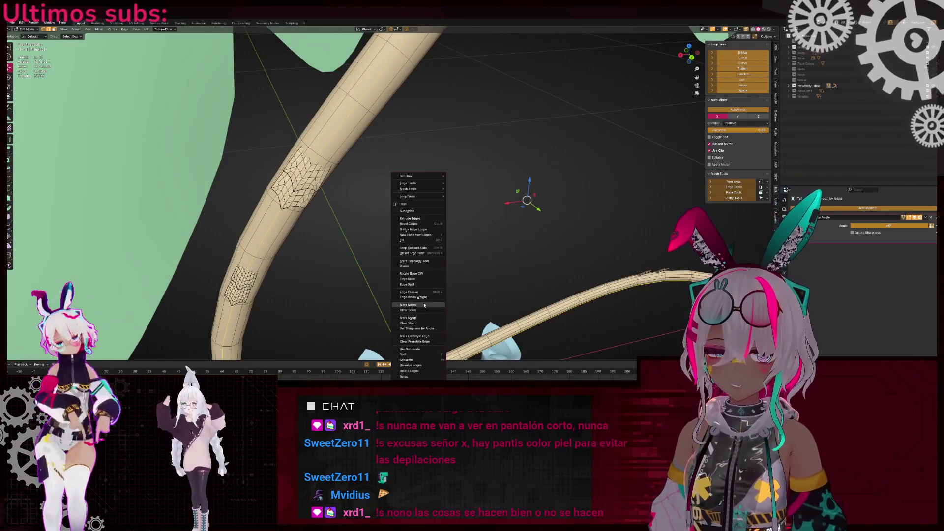
# Mark a seam along the selected tail edges
pyautogui.click(423, 304)
pyautogui.scroll(-3, 408, 295)
pyautogui.moveTo(408, 295); pyautogui.dragTo(317, 232, button='middle')
pyautogui.scroll(4, 398, 288)
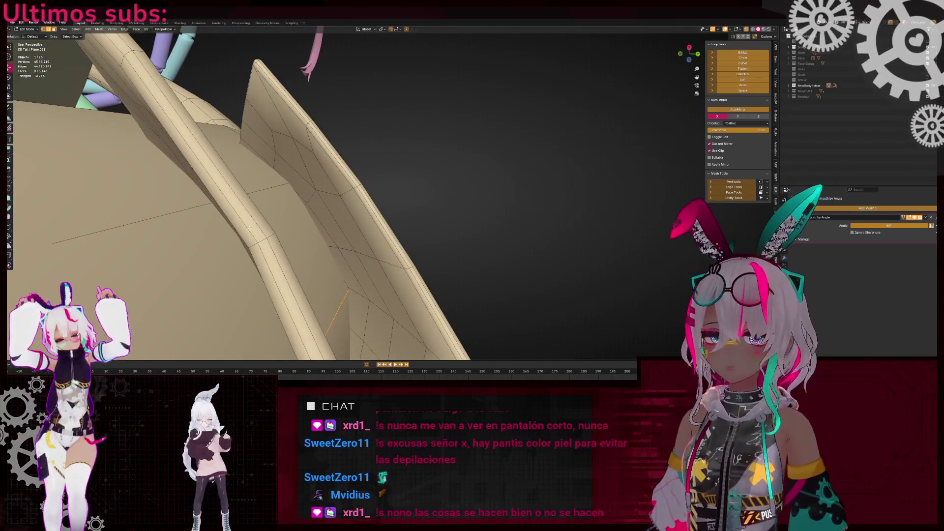
# Dissolve a surplus tail edge loop and the extra fin geometry with Ctrl+X
pyautogui.hotkey('ctrl', 'x')
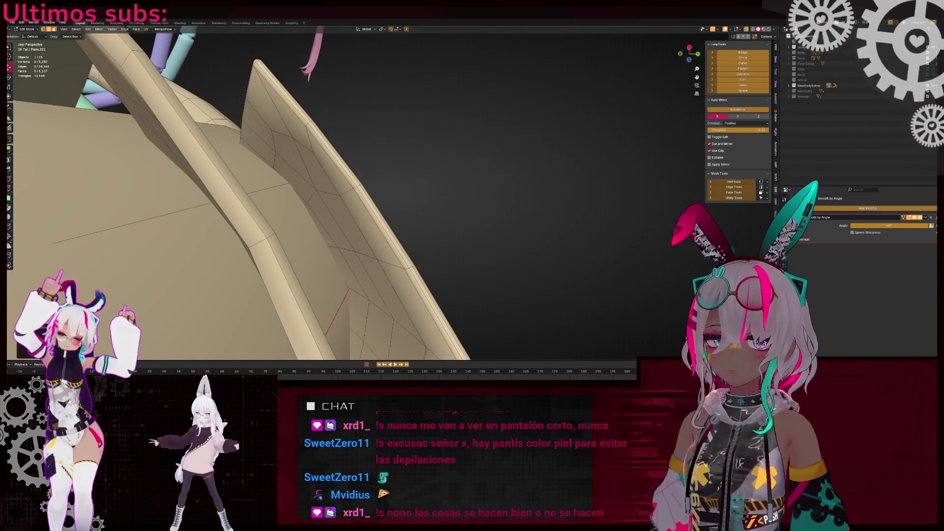
pyautogui.moveTo(358, 189)
pyautogui.mouseDown(button='middle')
pyautogui.moveTo(371, 260)
pyautogui.moveTo(399, 252)
pyautogui.moveTo(333, 203)
pyautogui.mouseUp(button='middle')
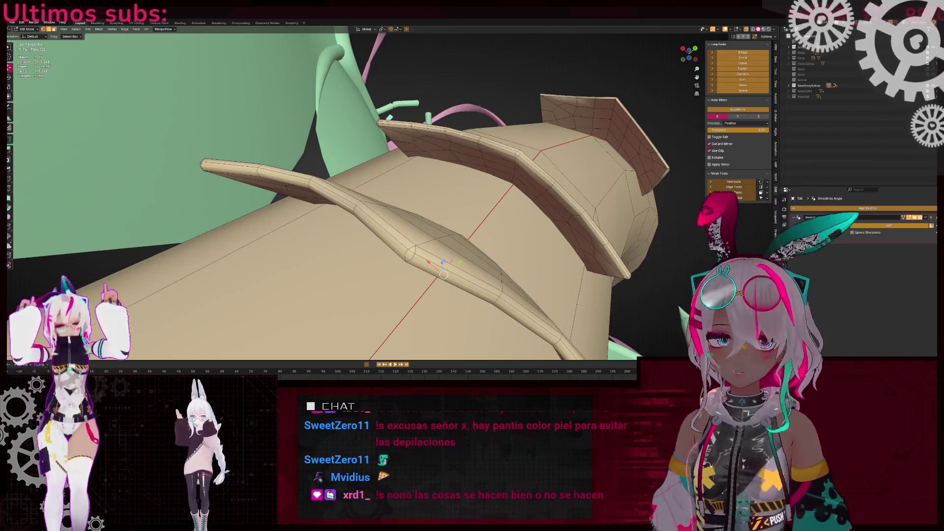
pyautogui.hotkey('ctrl', 'x')
pyautogui.scroll(-3, 475, 237)
pyautogui.moveTo(475, 237)
pyautogui.mouseDown(button='middle')
pyautogui.moveTo(431, 212)
pyautogui.moveTo(457, 231)
pyautogui.mouseUp(button='middle')
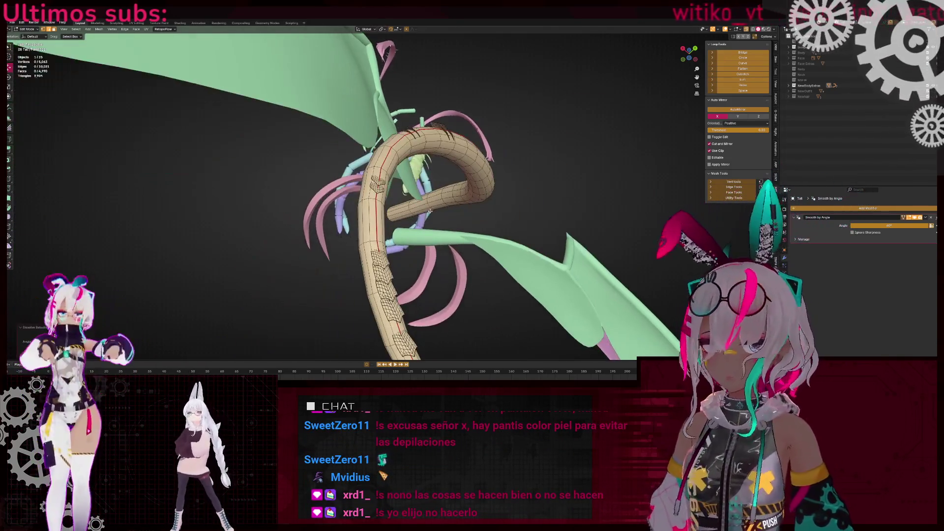
pyautogui.scroll(5, 430, 211)
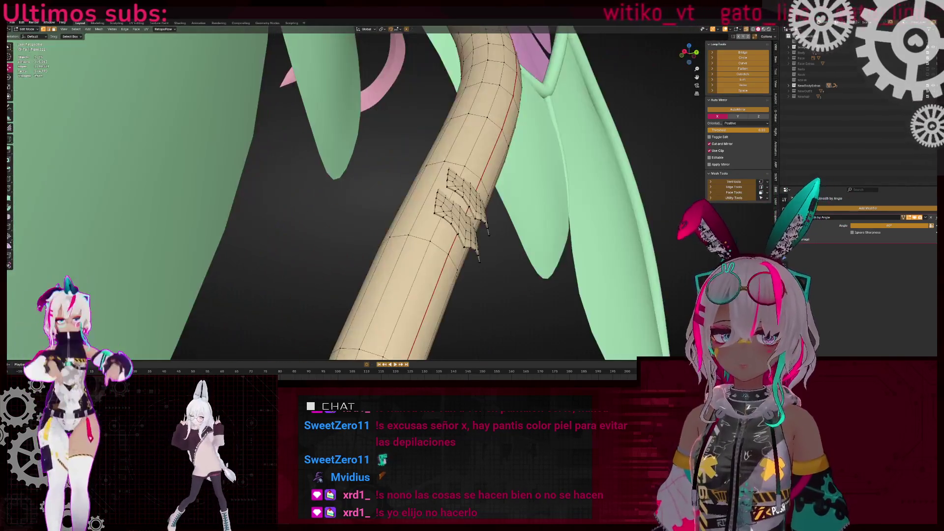
pyautogui.scroll(3, 464, 237)
pyautogui.scroll(-4, 464, 237)
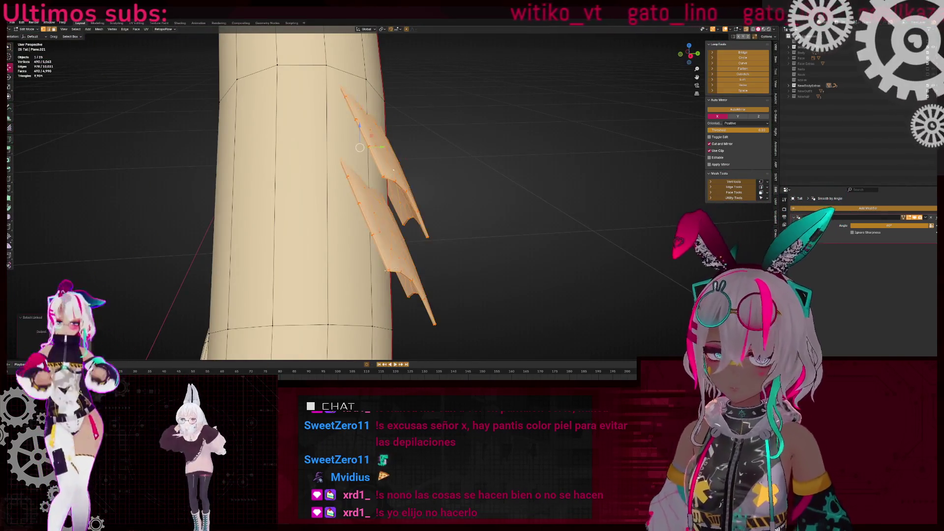
# In X-ray edge mode, delete the stray run of edges on the fin border
pyautogui.hotkey('alt', 'a')
pyautogui.moveTo(387, 270)
pyautogui.mouseDown(button='middle')
pyautogui.moveTo(381, 206)
pyautogui.moveTo(392, 232)
pyautogui.mouseUp(button='middle')
pyautogui.scroll(6, 395, 242)
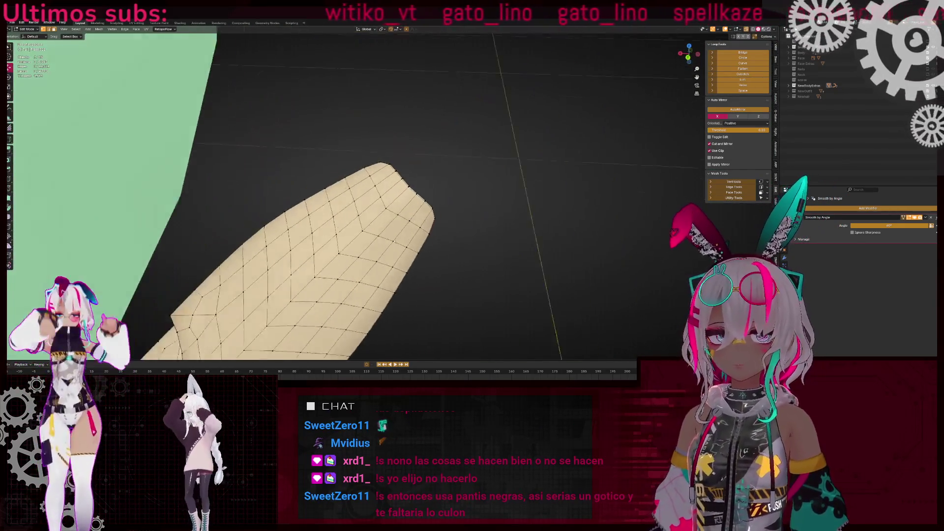
pyautogui.hotkey('shift', 'z')
pyautogui.press('3')
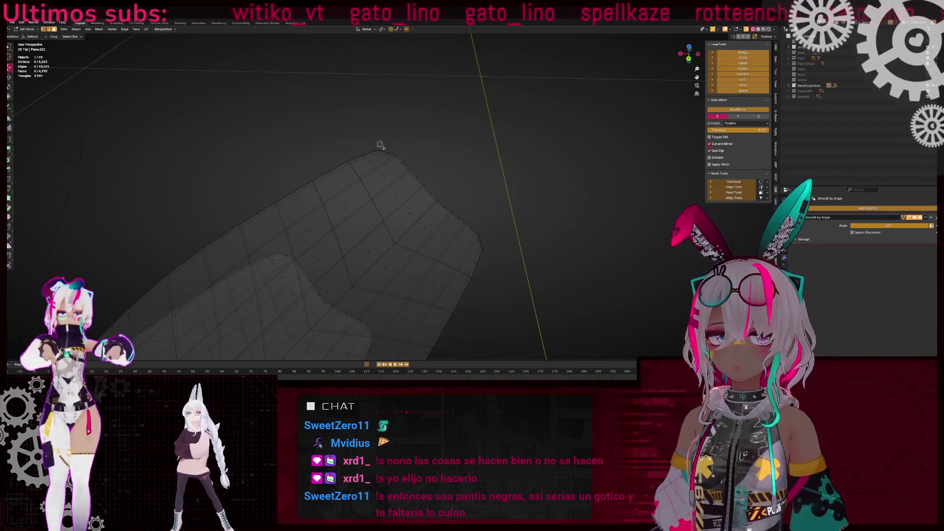
pyautogui.moveTo(433, 187); pyautogui.dragTo(337, 155, button='middle')
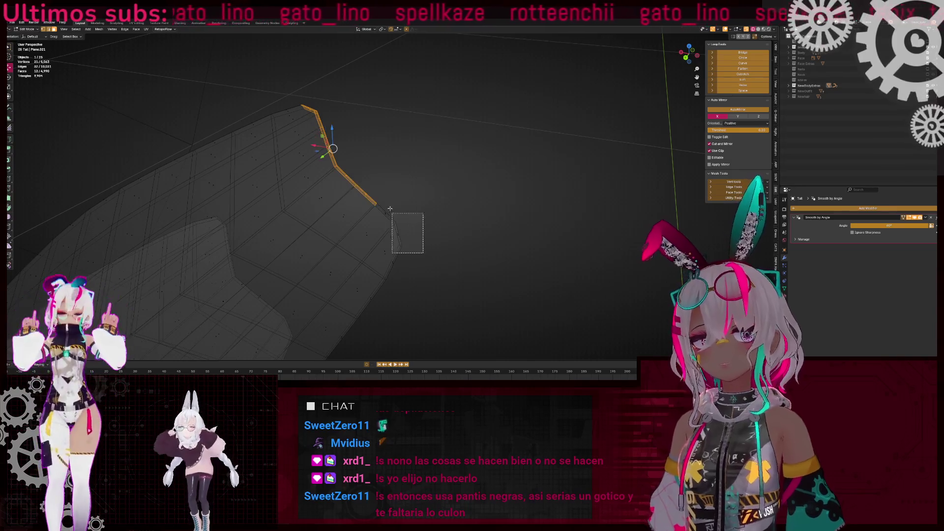
pyautogui.moveTo(402, 209); pyautogui.dragTo(436, 205, button='middle')
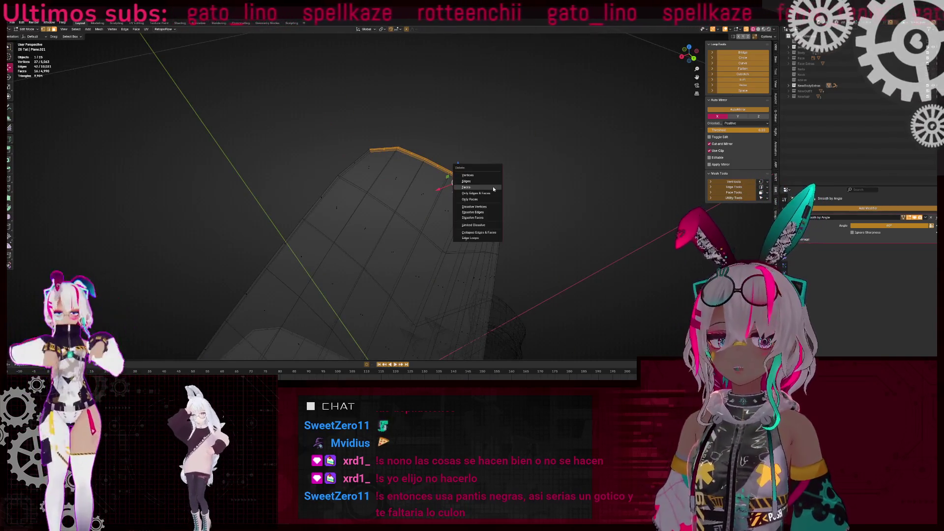
pyautogui.click(494, 189)
pyautogui.hotkey('shift', 'z')
pyautogui.moveTo(494, 188)
pyautogui.mouseDown(button='middle')
pyautogui.moveTo(389, 202)
pyautogui.moveTo(312, 259)
pyautogui.moveTo(552, 255)
pyautogui.moveTo(545, 218)
pyautogui.moveTo(426, 267)
pyautogui.moveTo(463, 246)
pyautogui.moveTo(502, 287)
pyautogui.moveTo(463, 261)
pyautogui.moveTo(372, 269)
pyautogui.moveTo(432, 227)
pyautogui.moveTo(472, 246)
pyautogui.moveTo(498, 287)
pyautogui.mouseUp(button='middle')
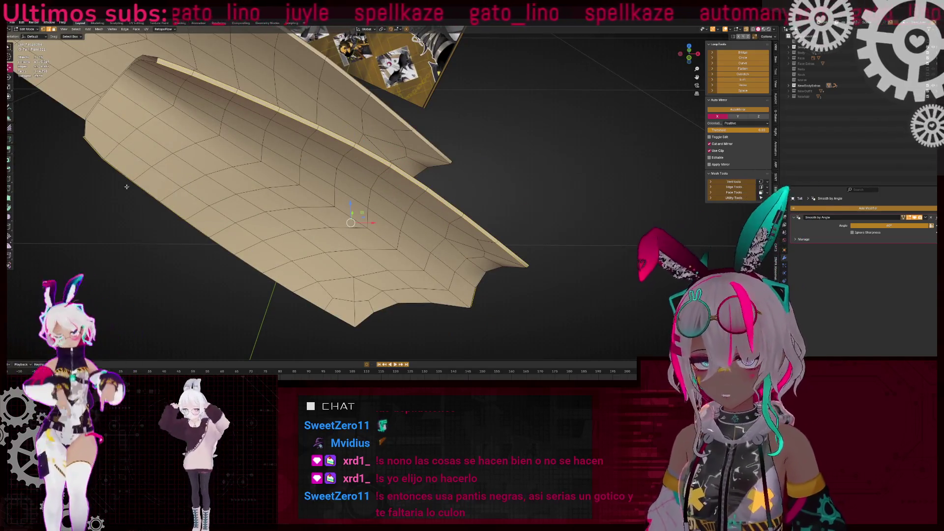
# Mark the selected tail edges as sharp
pyautogui.moveTo(288, 208); pyautogui.dragTo(220, 242, button='middle')
pyautogui.moveTo(344, 140)
pyautogui.mouseDown(button='middle')
pyautogui.moveTo(375, 103)
pyautogui.moveTo(370, 115)
pyautogui.moveTo(412, 184)
pyautogui.mouseUp(button='middle')
pyautogui.moveTo(439, 218); pyautogui.dragTo(436, 230, button='middle')
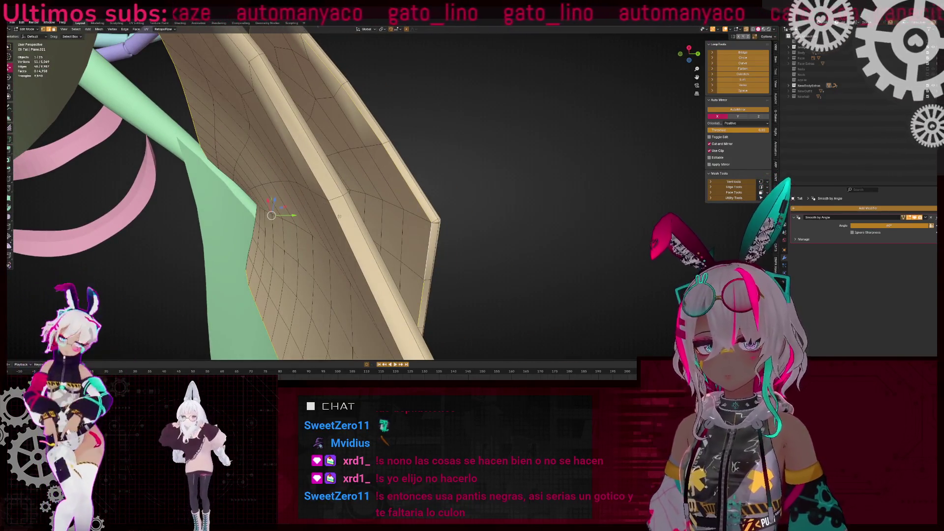
pyautogui.moveTo(339, 217); pyautogui.dragTo(443, 226, button='middle')
pyautogui.rightClick(573, 234)
pyautogui.click(573, 235)
pyautogui.moveTo(573, 234)
pyautogui.mouseDown(button='middle')
pyautogui.moveTo(485, 221)
pyautogui.moveTo(460, 195)
pyautogui.moveTo(440, 196)
pyautogui.moveTo(461, 186)
pyautogui.mouseUp(button='middle')
pyautogui.rightClick(502, 224)
pyautogui.click(494, 228)
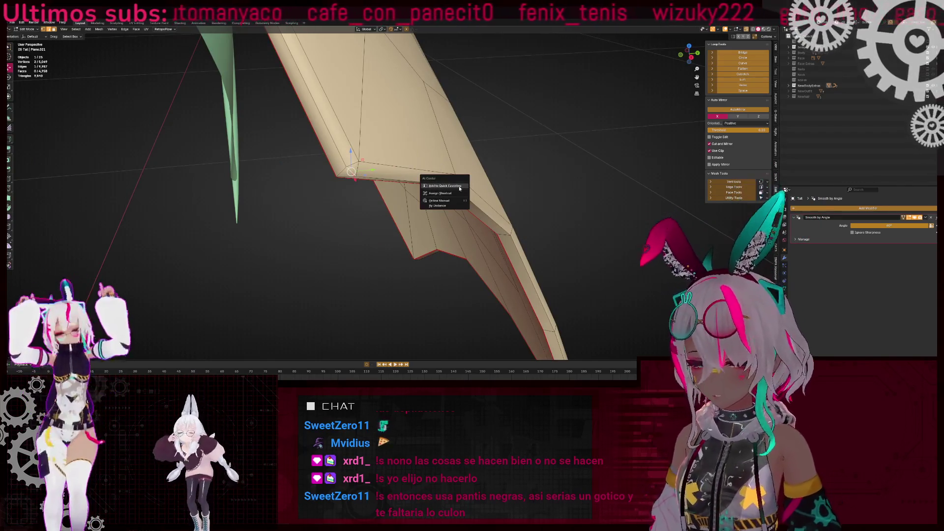
# Reveal the hidden tail geometry with Alt+H and frame the selected tail
pyautogui.moveTo(448, 214)
pyautogui.mouseDown(button='middle')
pyautogui.moveTo(425, 224)
pyautogui.moveTo(395, 212)
pyautogui.mouseUp(button='middle')
pyautogui.moveTo(513, 250)
pyautogui.mouseDown(button='middle')
pyautogui.moveTo(540, 271)
pyautogui.moveTo(385, 210)
pyautogui.moveTo(378, 232)
pyautogui.moveTo(427, 205)
pyautogui.moveTo(394, 200)
pyautogui.moveTo(374, 227)
pyautogui.moveTo(327, 242)
pyautogui.mouseUp(button='middle')
pyautogui.moveTo(309, 148); pyautogui.dragTo(445, 156, button='middle')
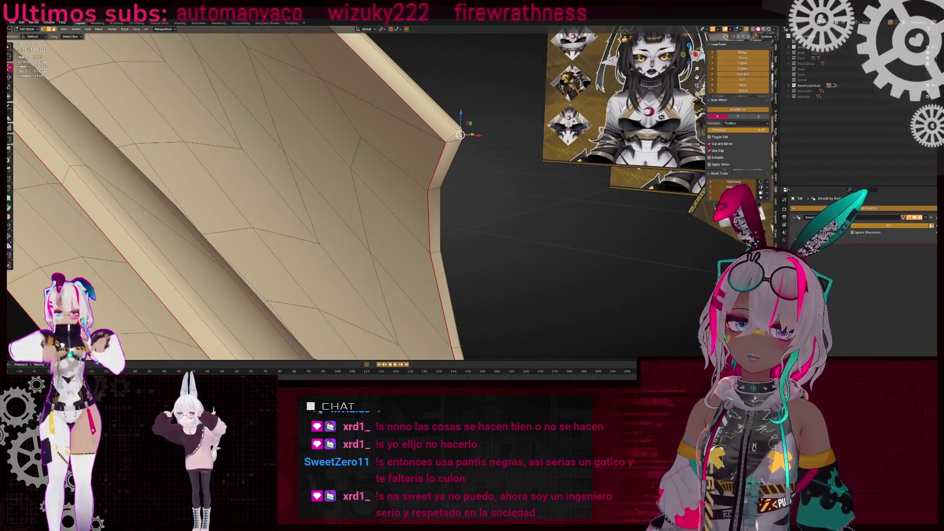
pyautogui.moveTo(519, 152); pyautogui.dragTo(467, 177, button='middle')
pyautogui.scroll(-5, 492, 162)
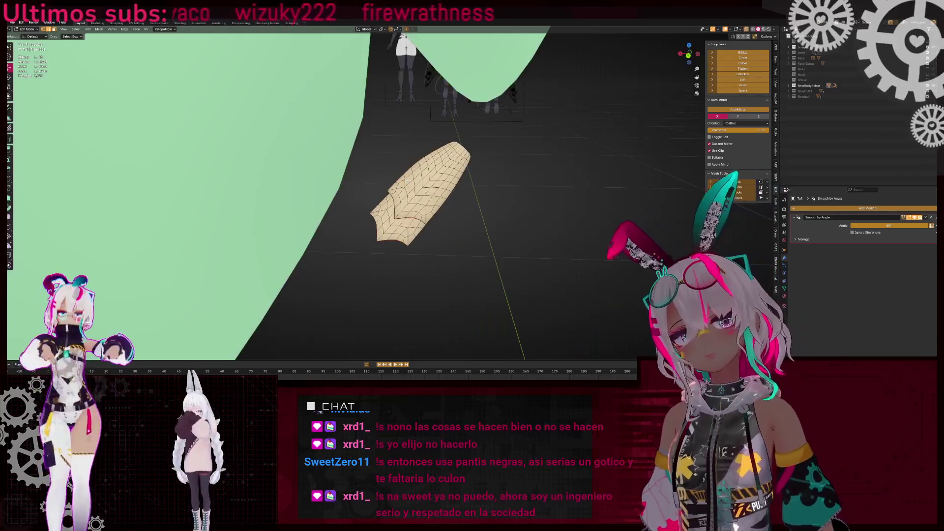
pyautogui.scroll(3, 467, 177)
pyautogui.scroll(-8, 414, 190)
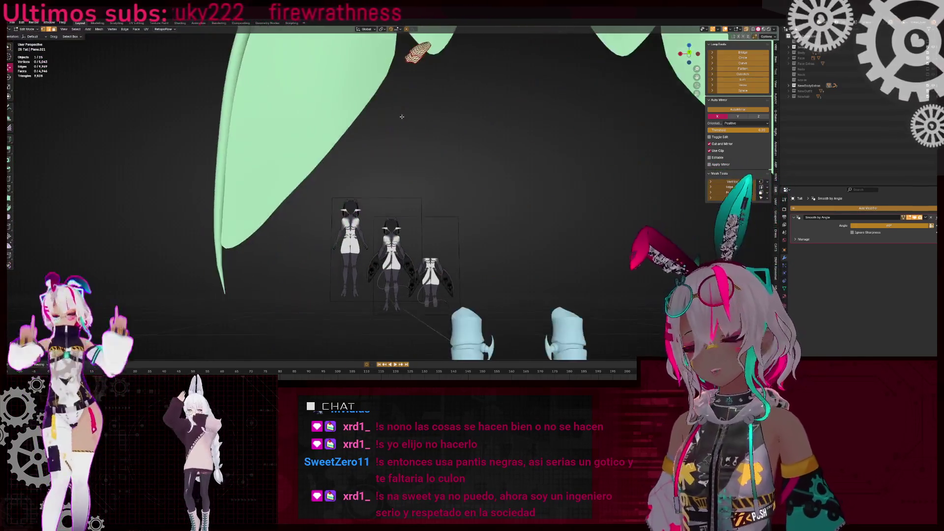
pyautogui.moveTo(413, 217); pyautogui.dragTo(413, 191, button='middle')
pyautogui.hotkey('alt', 'h')
pyautogui.press('KP_Decimal')
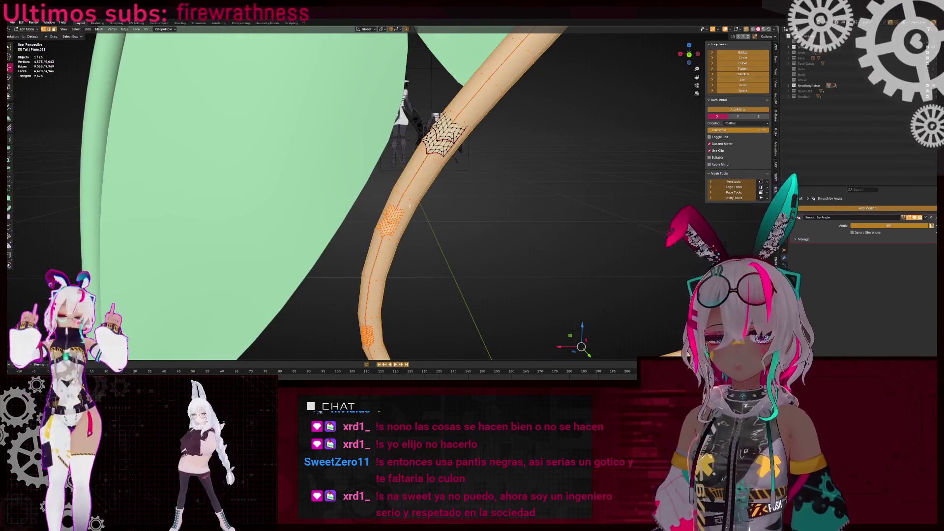
pyautogui.moveTo(416, 216)
pyautogui.mouseDown(button='middle')
pyautogui.moveTo(437, 198)
pyautogui.moveTo(399, 233)
pyautogui.moveTo(408, 160)
pyautogui.moveTo(280, 200)
pyautogui.moveTo(415, 150)
pyautogui.moveTo(459, 154)
pyautogui.mouseUp(button='middle')
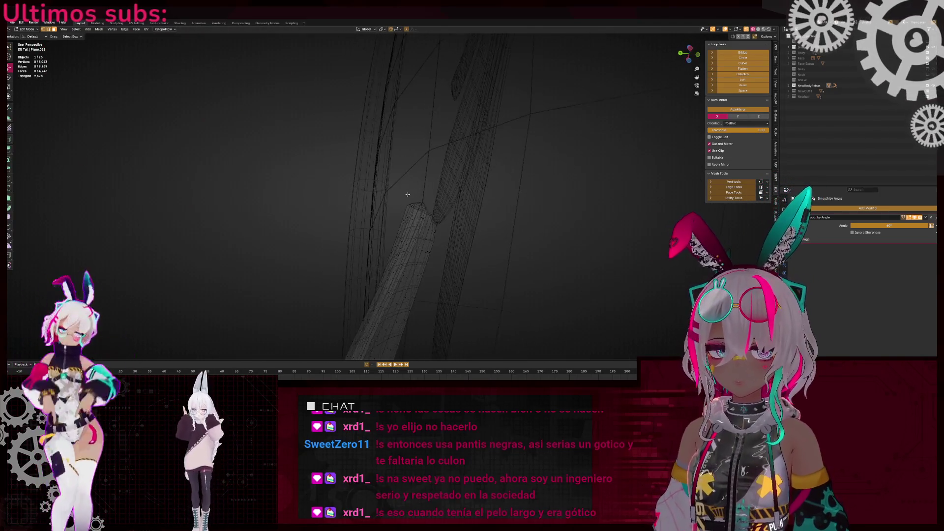
# In X-ray, delete the selected faces at the tail strip's tip, then return to solid shading
pyautogui.moveTo(410, 198); pyautogui.dragTo(411, 198, button='middle')
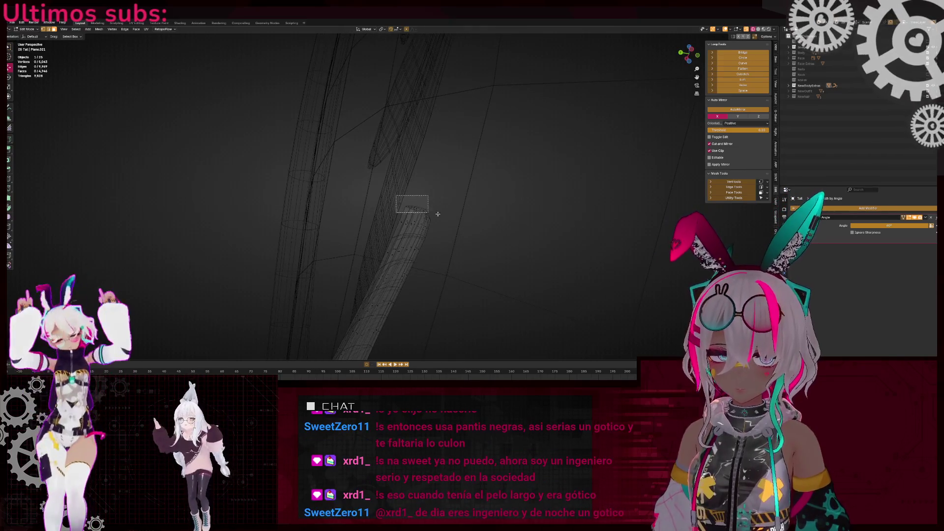
pyautogui.scroll(-5, 438, 198)
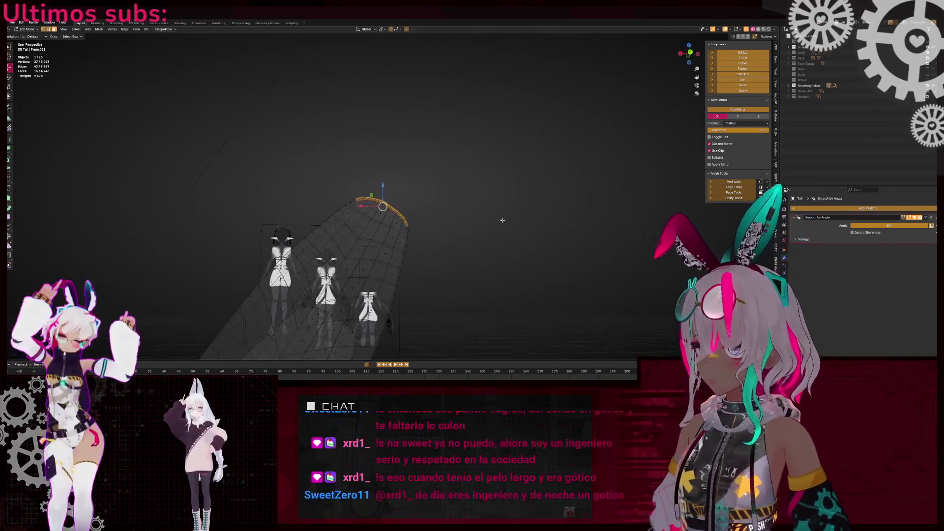
pyautogui.scroll(4, 502, 217)
pyautogui.moveTo(449, 164)
pyautogui.mouseDown(button='middle')
pyautogui.moveTo(428, 169)
pyautogui.moveTo(455, 207)
pyautogui.moveTo(415, 159)
pyautogui.moveTo(418, 187)
pyautogui.mouseUp(button='middle')
pyautogui.hotkey('shift', 'z')
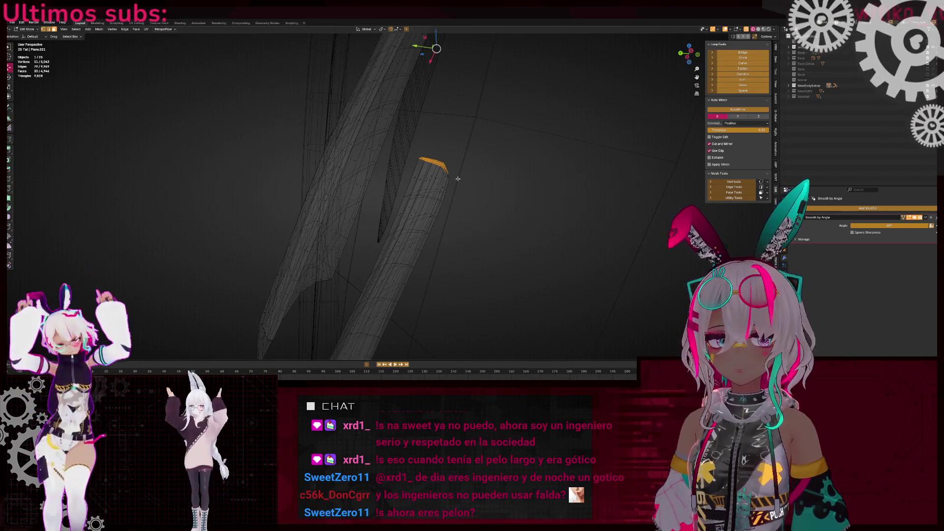
pyautogui.press('x')
pyautogui.press('f')
pyautogui.hotkey('shift', 'z')
pyautogui.scroll(5, 394, 210)
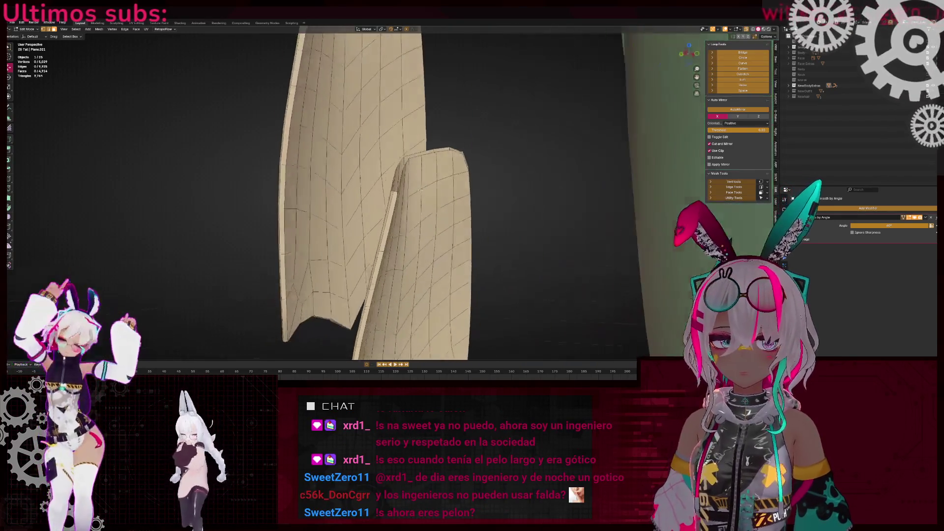
pyautogui.scroll(2, 393, 210)
pyautogui.moveTo(394, 210)
pyautogui.mouseDown(button='middle')
pyautogui.moveTo(365, 178)
pyautogui.moveTo(339, 167)
pyautogui.moveTo(362, 156)
pyautogui.moveTo(394, 213)
pyautogui.mouseUp(button='middle')
pyautogui.moveTo(330, 262)
pyautogui.mouseDown(button='middle')
pyautogui.moveTo(436, 185)
pyautogui.moveTo(584, 214)
pyautogui.moveTo(425, 239)
pyautogui.mouseUp(button='middle')
pyautogui.moveTo(582, 268); pyautogui.dragTo(576, 285, button='middle')
# Mark the selected flap edges sharp, then clear the sharp marking again
pyautogui.rightClick(648, 249)
pyautogui.click(648, 248)
pyautogui.rightClick(620, 240)
pyautogui.click(619, 243)
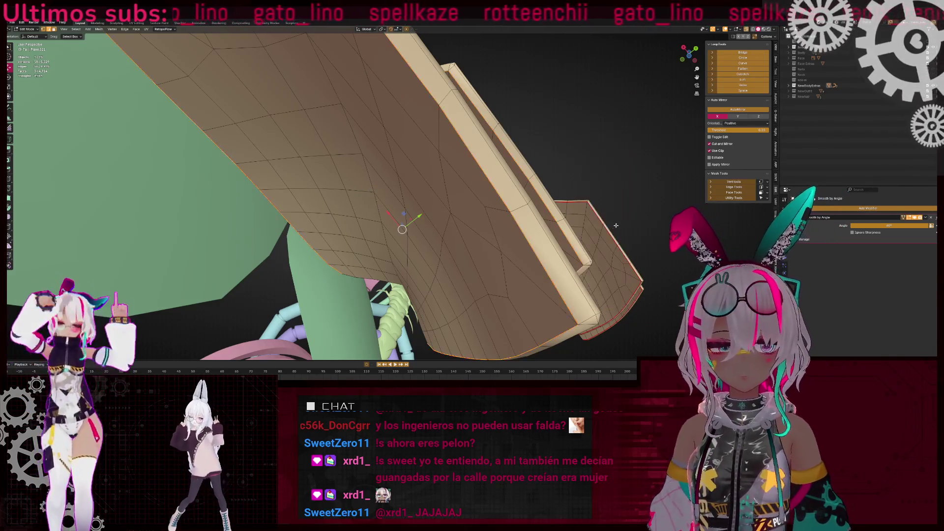
# Merge the selected vertices at center and move the selected tail part upward
pyautogui.moveTo(551, 268); pyautogui.dragTo(524, 256, button='middle')
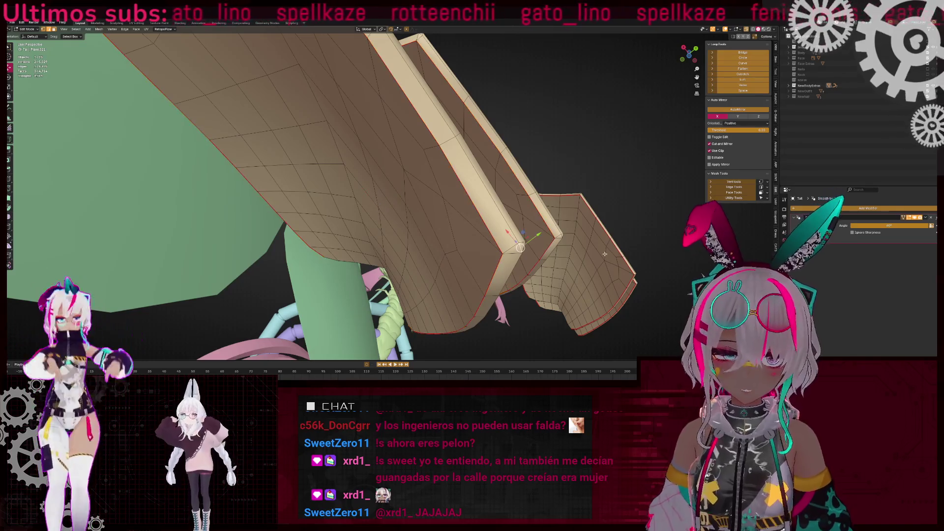
pyautogui.click(568, 239)
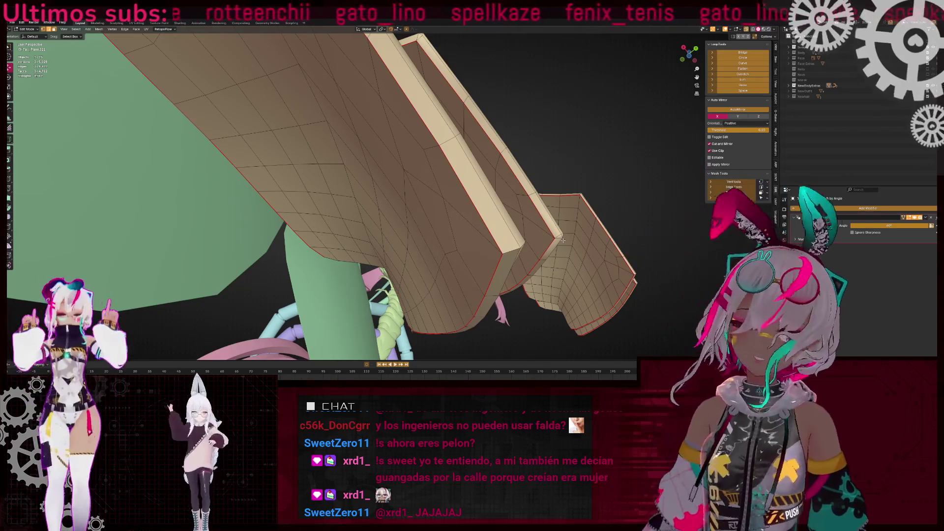
pyautogui.moveTo(562, 236); pyautogui.dragTo(525, 209, button='middle')
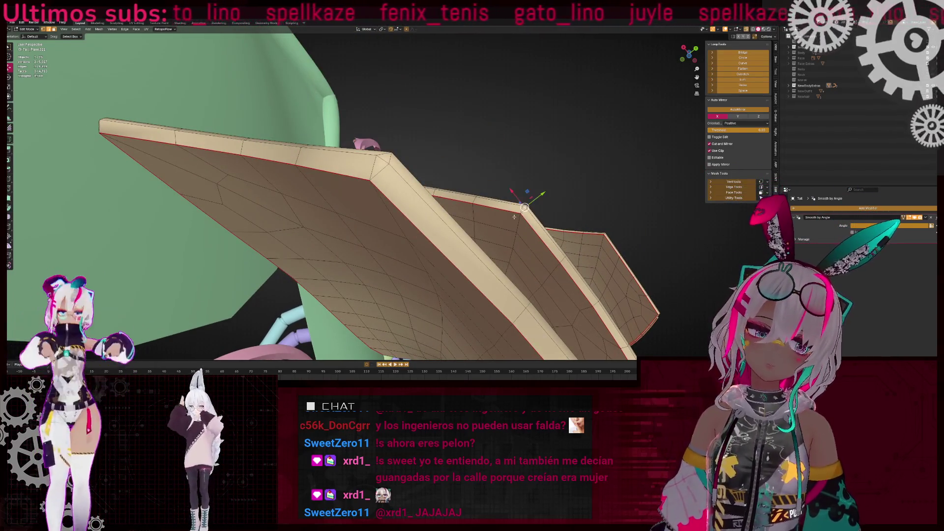
pyautogui.moveTo(383, 162)
pyautogui.mouseDown(button='middle')
pyautogui.moveTo(436, 225)
pyautogui.moveTo(452, 217)
pyautogui.mouseUp(button='middle')
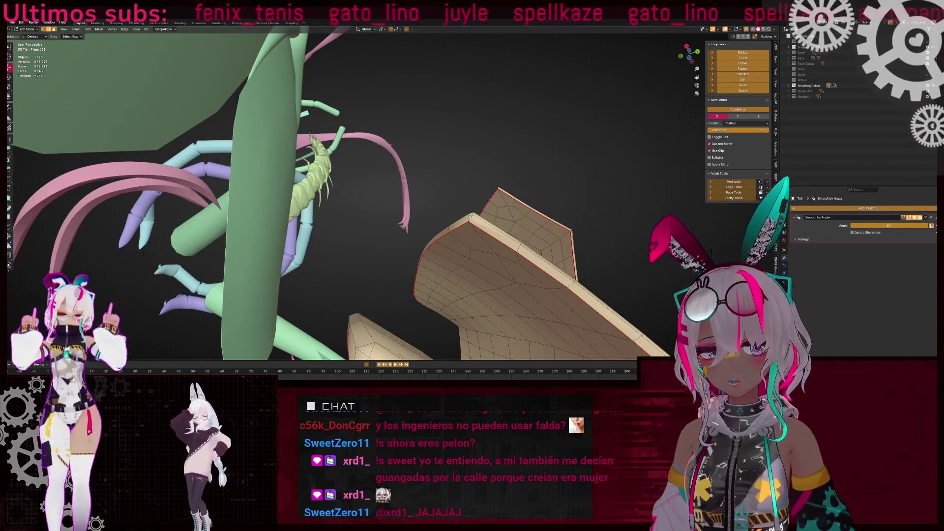
pyautogui.moveTo(372, 318); pyautogui.dragTo(375, 294)
pyautogui.moveTo(391, 299)
pyautogui.mouseDown(button='middle')
pyautogui.moveTo(393, 244)
pyautogui.moveTo(390, 264)
pyautogui.mouseUp(button='middle')
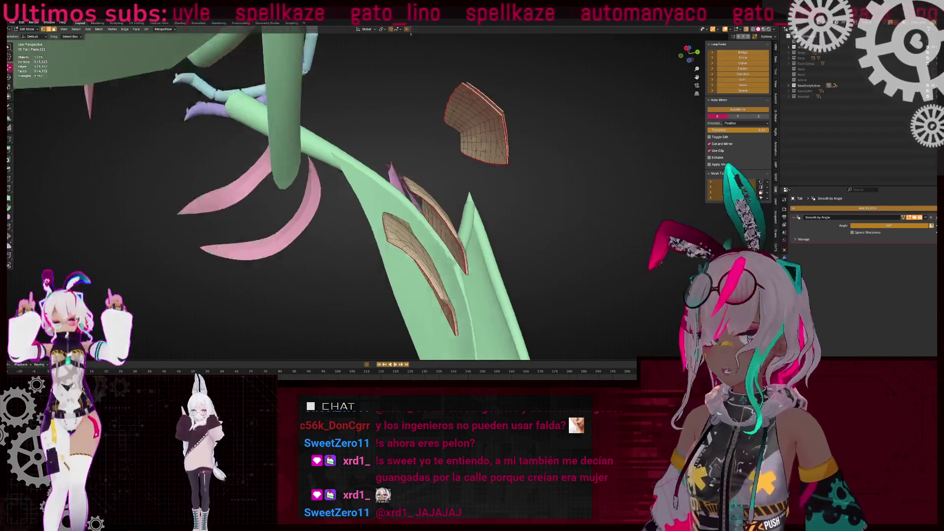
# Isolate the tail in local view and mark a seam along the strand's edge loop
pyautogui.press('KP_Divide')
pyautogui.press('KP_Divide')
pyautogui.moveTo(436, 265)
pyautogui.mouseDown(button='middle')
pyautogui.moveTo(426, 236)
pyautogui.moveTo(420, 256)
pyautogui.mouseUp(button='middle')
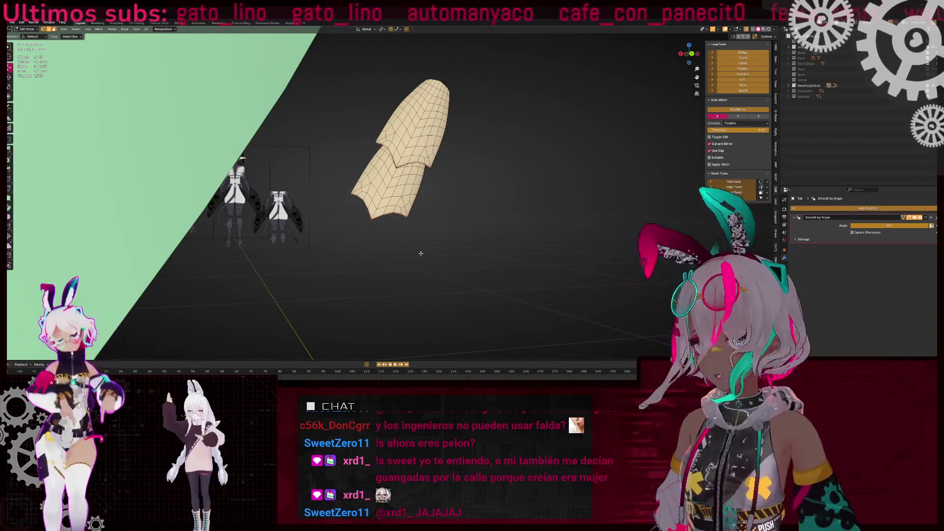
pyautogui.moveTo(347, 59)
pyautogui.mouseDown(button='middle')
pyautogui.moveTo(428, 195)
pyautogui.moveTo(408, 217)
pyautogui.moveTo(429, 229)
pyautogui.moveTo(423, 202)
pyautogui.moveTo(361, 132)
pyautogui.moveTo(348, 144)
pyautogui.moveTo(341, 207)
pyautogui.mouseUp(button='middle')
pyautogui.scroll(6, 435, 231)
pyautogui.keyDown('alt'); pyautogui.click(350, 128); pyautogui.keyUp('alt')
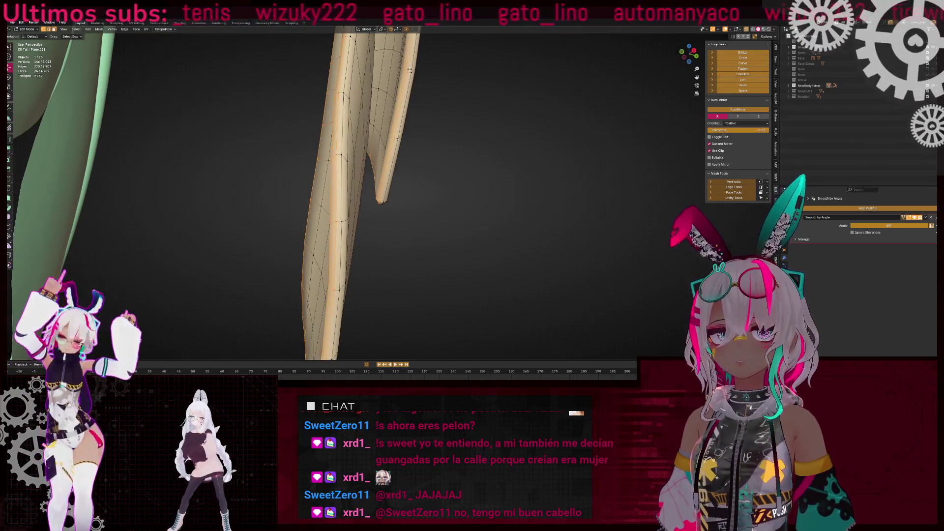
pyautogui.click(479, 170)
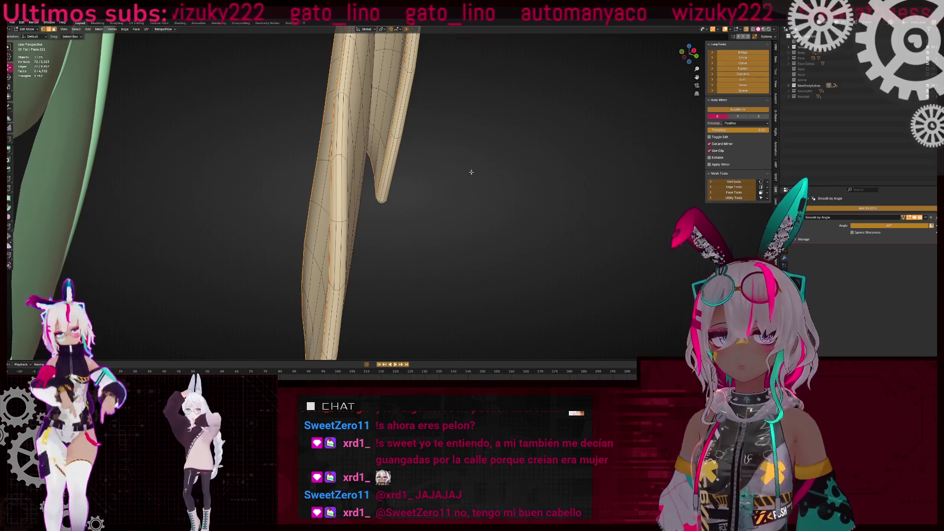
# Dissolve the selected edges and collapse the leftover vertex
pyautogui.hotkey('ctrl', 'x')
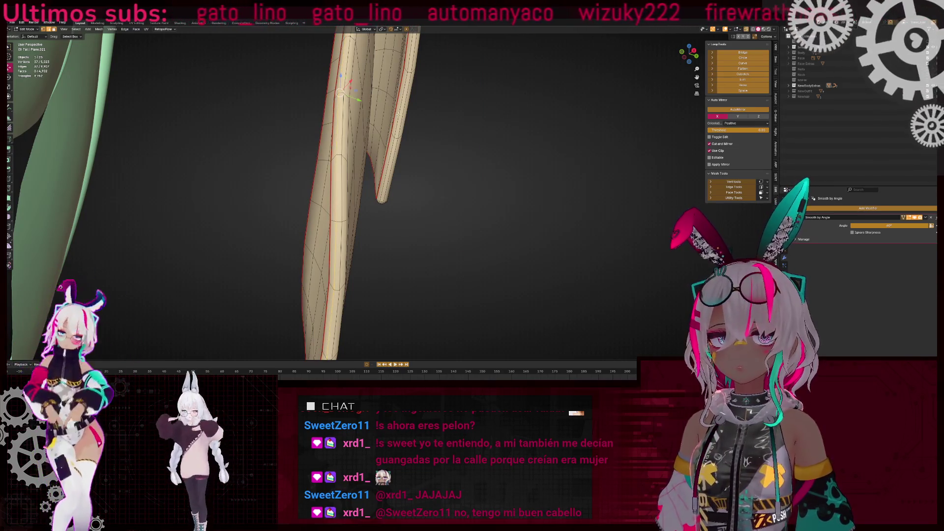
pyautogui.scroll(-3, 421, 158)
pyautogui.moveTo(405, 208)
pyautogui.mouseDown(button='middle')
pyautogui.moveTo(349, 233)
pyautogui.moveTo(368, 288)
pyautogui.mouseUp(button='middle')
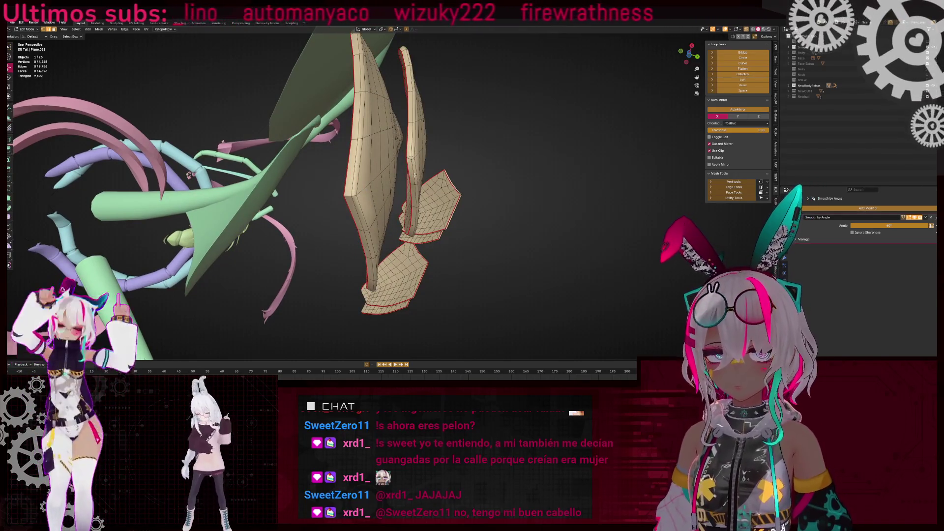
pyautogui.click(431, 262)
pyautogui.hotkey('ctrl', 'x')
pyautogui.scroll(5, 430, 262)
pyautogui.moveTo(430, 262)
pyautogui.mouseDown(button='middle')
pyautogui.moveTo(385, 208)
pyautogui.moveTo(420, 203)
pyautogui.moveTo(418, 276)
pyautogui.moveTo(402, 209)
pyautogui.moveTo(424, 212)
pyautogui.moveTo(411, 195)
pyautogui.mouseUp(button='middle')
pyautogui.scroll(-5, 385, 207)
# Delete the ring of faces at the tail top and reveal the hidden tail mesh
pyautogui.hotkey('shift', 'z')
pyautogui.keyDown('alt'); pyautogui.keyDown('shift'); pyautogui.click(369, 202); pyautogui.keyUp('shift'); pyautogui.keyUp('alt')
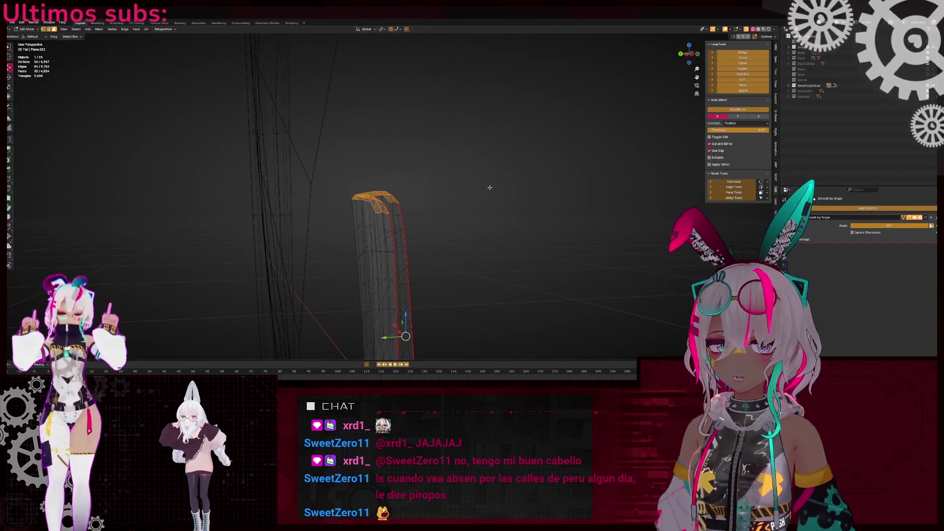
pyautogui.hotkey('shift', 'z')
pyautogui.moveTo(490, 188)
pyautogui.mouseDown(button='middle')
pyautogui.moveTo(418, 229)
pyautogui.moveTo(382, 274)
pyautogui.moveTo(274, 204)
pyautogui.moveTo(419, 211)
pyautogui.moveTo(353, 196)
pyautogui.moveTo(342, 183)
pyautogui.moveTo(292, 195)
pyautogui.moveTo(367, 214)
pyautogui.mouseUp(button='middle')
pyautogui.hotkey('shift', 'z')
pyautogui.hotkey('shift', 'z')
pyautogui.hotkey('alt', 'h')
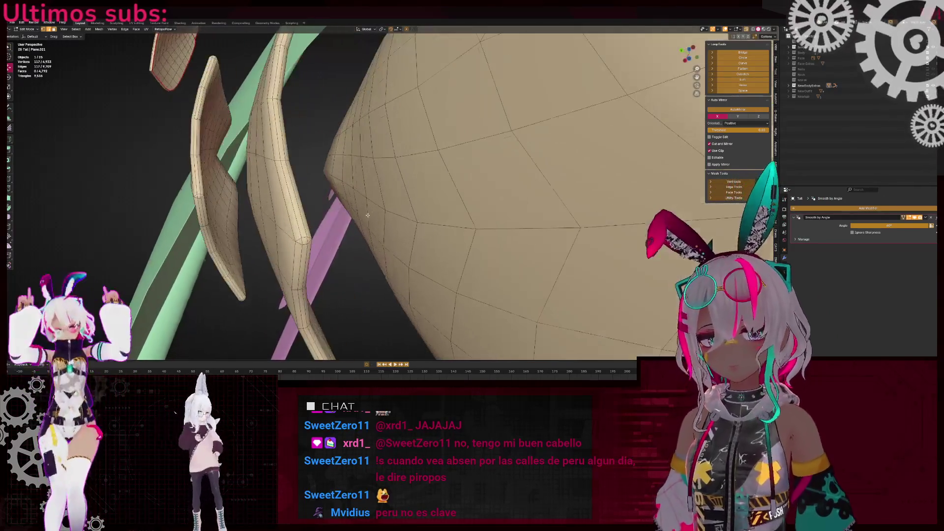
# Dissolve the middle strip loop and merge the loose vertices, including a stray one
pyautogui.keyDown('alt'); pyautogui.keyDown('shift'); pyautogui.click(302, 224); pyautogui.keyUp('shift'); pyautogui.keyUp('alt')
pyautogui.press('x')
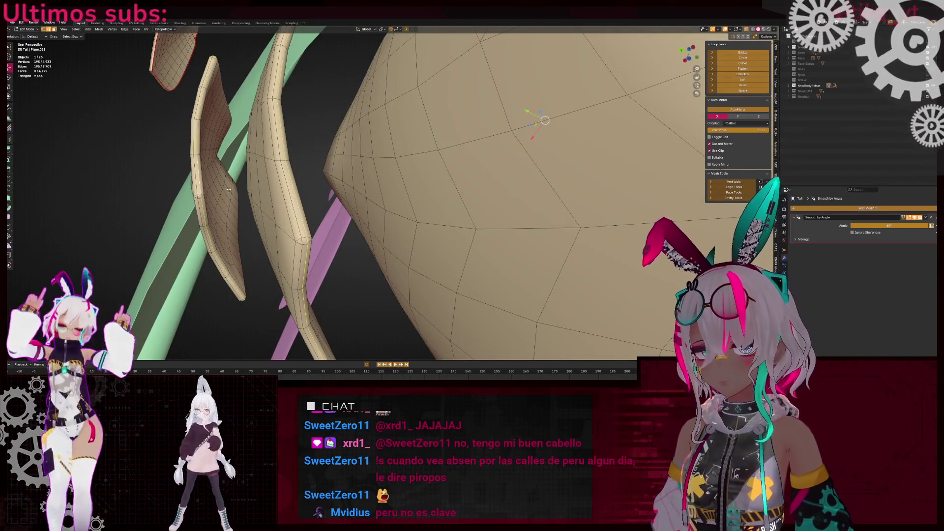
pyautogui.click(232, 197)
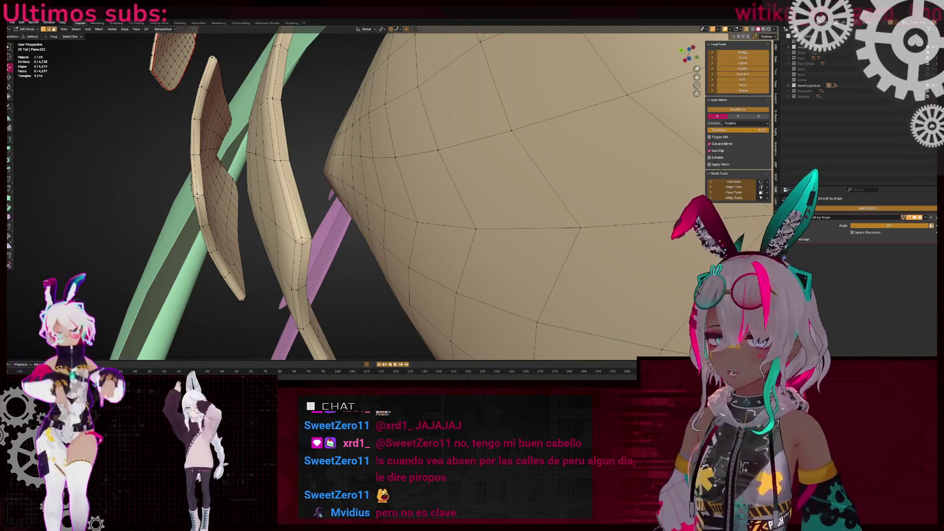
pyautogui.press('m')
pyautogui.click(285, 217)
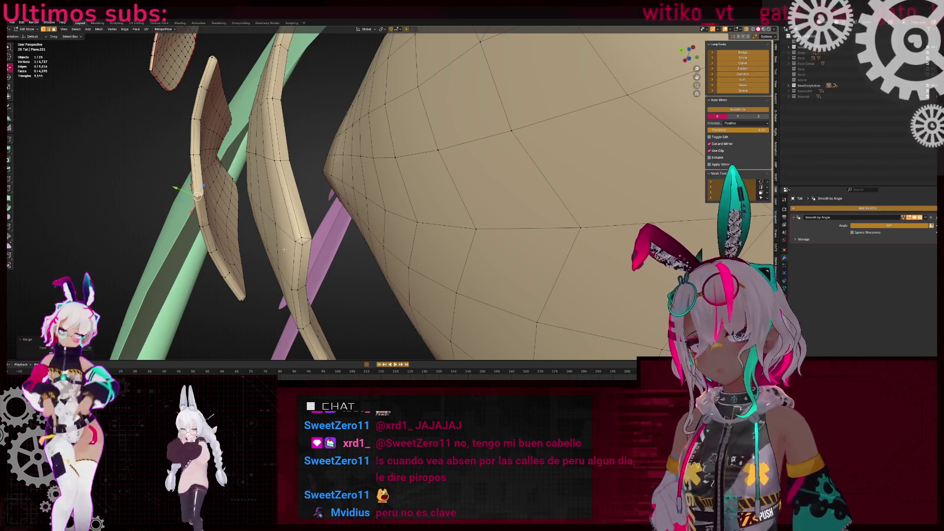
pyautogui.moveTo(302, 238)
pyautogui.mouseDown(button='middle')
pyautogui.moveTo(473, 189)
pyautogui.moveTo(462, 205)
pyautogui.moveTo(392, 226)
pyautogui.mouseUp(button='middle')
pyautogui.click(498, 194)
# Merge several stray vertex pairs on the tail with M
pyautogui.click(318, 198)
pyautogui.moveTo(318, 198); pyautogui.dragTo(386, 219, button='middle')
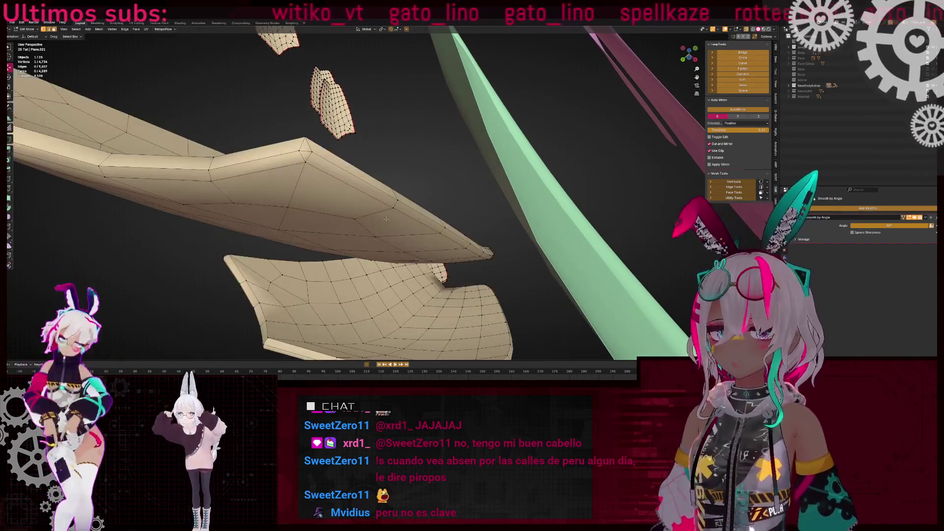
pyautogui.press('m')
pyautogui.click(460, 175)
pyautogui.moveTo(460, 174)
pyautogui.mouseDown(button='middle')
pyautogui.moveTo(417, 196)
pyautogui.moveTo(424, 177)
pyautogui.moveTo(185, 217)
pyautogui.mouseUp(button='middle')
pyautogui.scroll(4, 428, 168)
pyautogui.click(432, 156)
pyautogui.press('m')
pyautogui.click(432, 157)
# Collapse a stray vertex on the tail feathers
pyautogui.scroll(5, 185, 217)
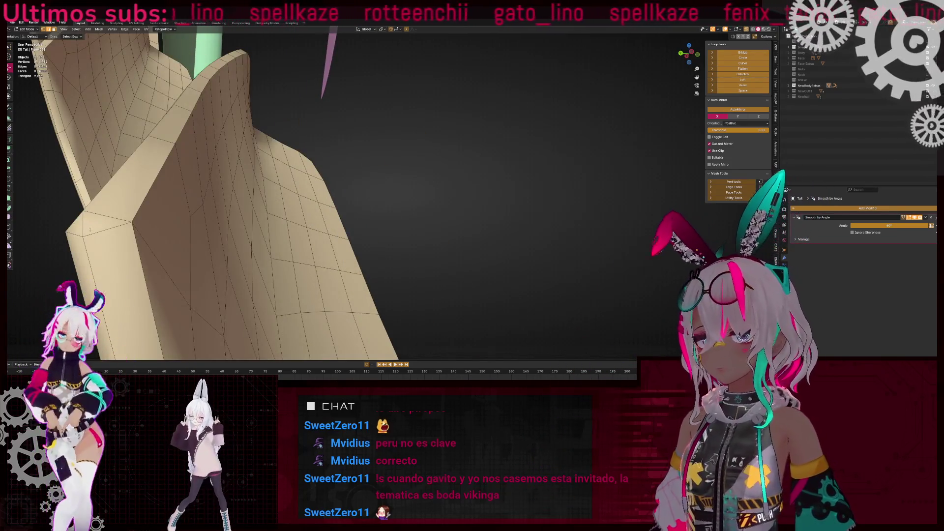
pyautogui.moveTo(378, 235)
pyautogui.mouseDown(button='middle')
pyautogui.moveTo(246, 180)
pyautogui.moveTo(433, 232)
pyautogui.mouseUp(button='middle')
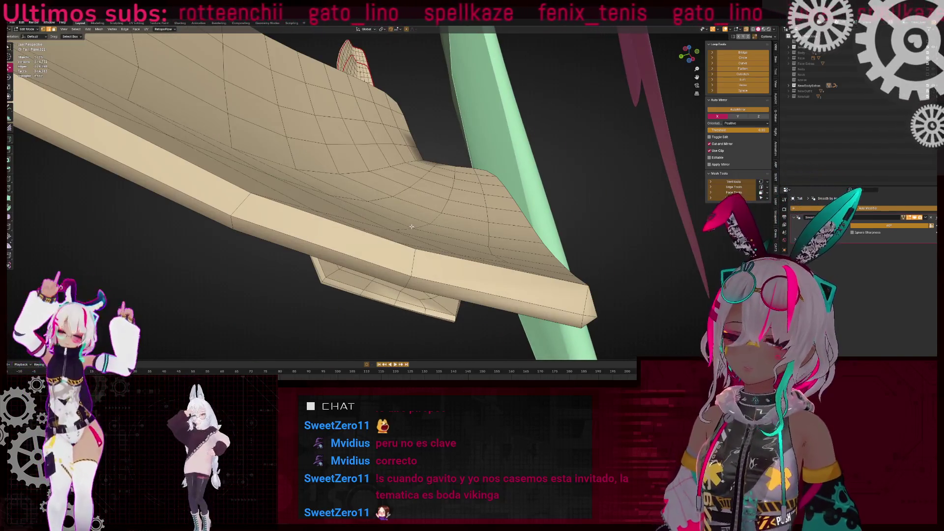
pyautogui.scroll(-2, 433, 232)
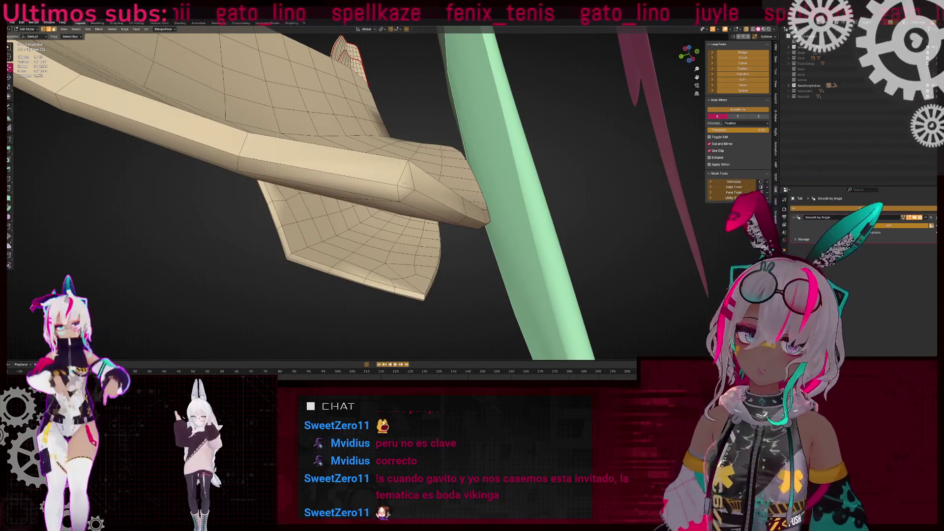
pyautogui.moveTo(433, 233); pyautogui.dragTo(431, 210, button='middle')
pyautogui.scroll(-3, 431, 209)
pyautogui.scroll(5, 432, 209)
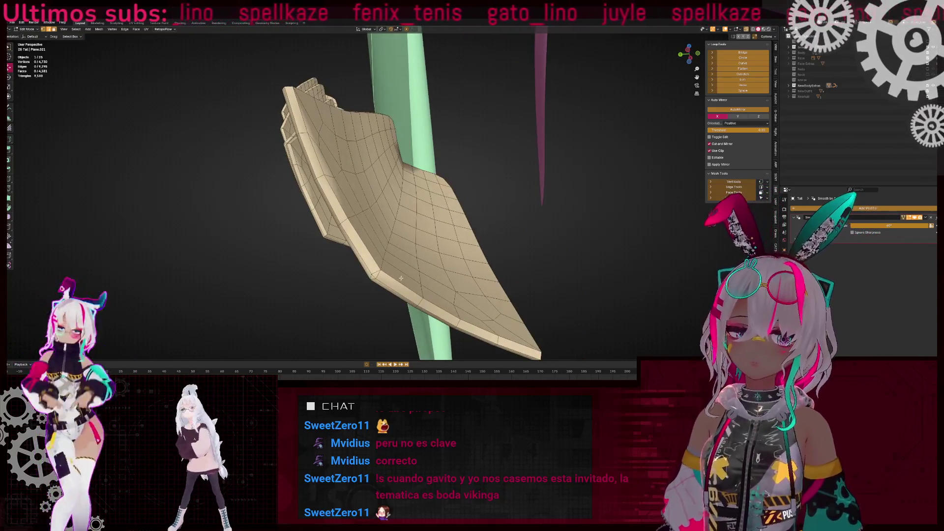
pyautogui.press('m')
pyautogui.moveTo(381, 275)
pyautogui.mouseDown(button='middle')
pyautogui.moveTo(408, 196)
pyautogui.moveTo(442, 153)
pyautogui.mouseUp(button='middle')
pyautogui.scroll(4, 477, 111)
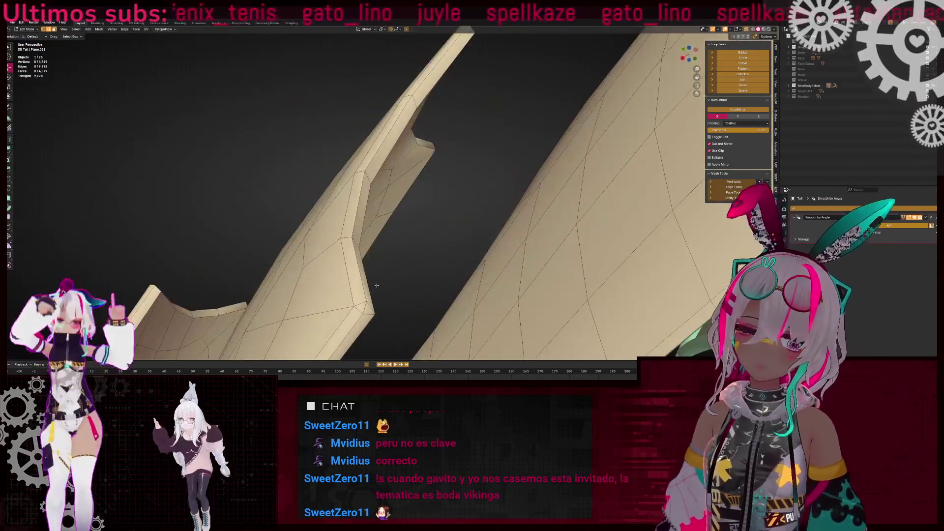
pyautogui.scroll(-3, 477, 111)
# Dissolve two stray vertices on the fin with Ctrl+X
pyautogui.moveTo(477, 111)
pyautogui.mouseDown(button='middle')
pyautogui.moveTo(393, 172)
pyautogui.moveTo(402, 159)
pyautogui.moveTo(434, 174)
pyautogui.mouseUp(button='middle')
pyautogui.scroll(-5, 450, 209)
pyautogui.moveTo(450, 208)
pyautogui.mouseDown(button='middle')
pyautogui.moveTo(443, 120)
pyautogui.moveTo(444, 223)
pyautogui.moveTo(436, 147)
pyautogui.moveTo(356, 194)
pyautogui.moveTo(491, 226)
pyautogui.mouseUp(button='middle')
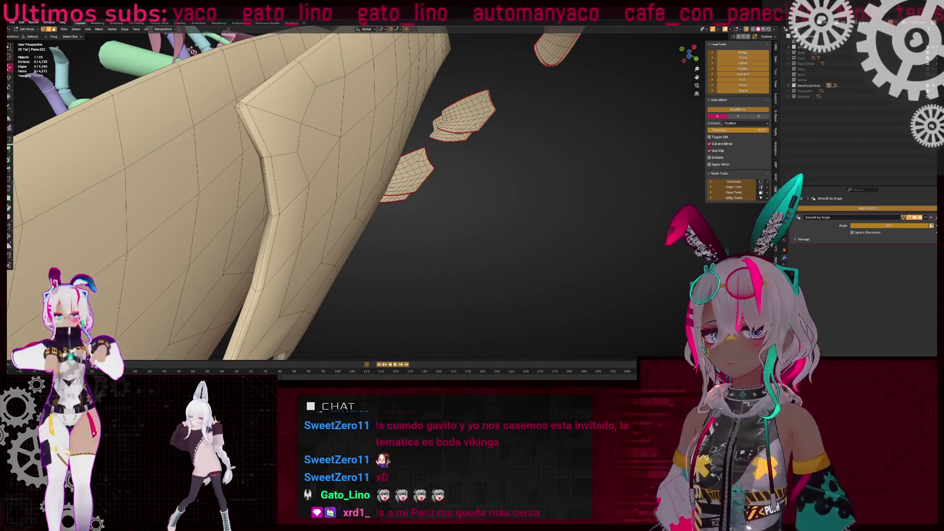
pyautogui.hotkey('ctrl', 'x')
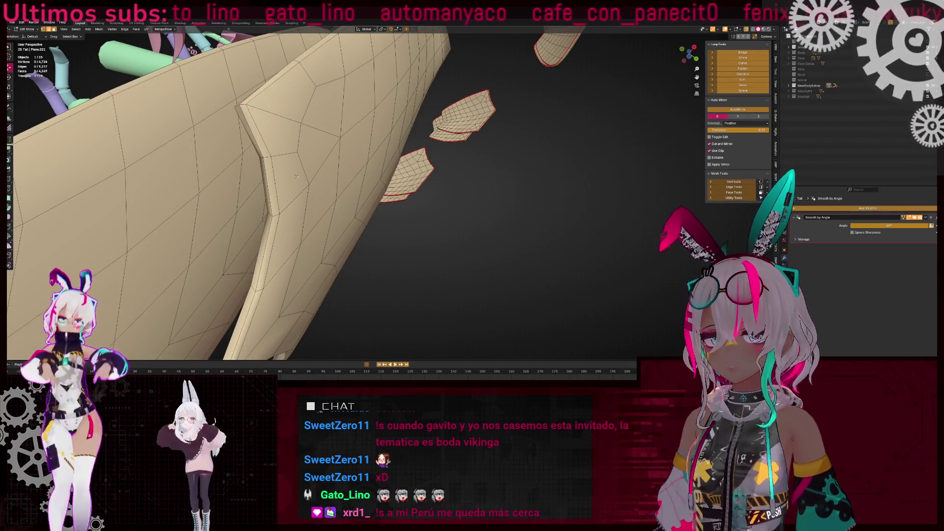
pyautogui.moveTo(313, 238)
pyautogui.mouseDown(button='middle')
pyautogui.moveTo(272, 185)
pyautogui.moveTo(369, 160)
pyautogui.mouseUp(button='middle')
pyautogui.scroll(5, 369, 160)
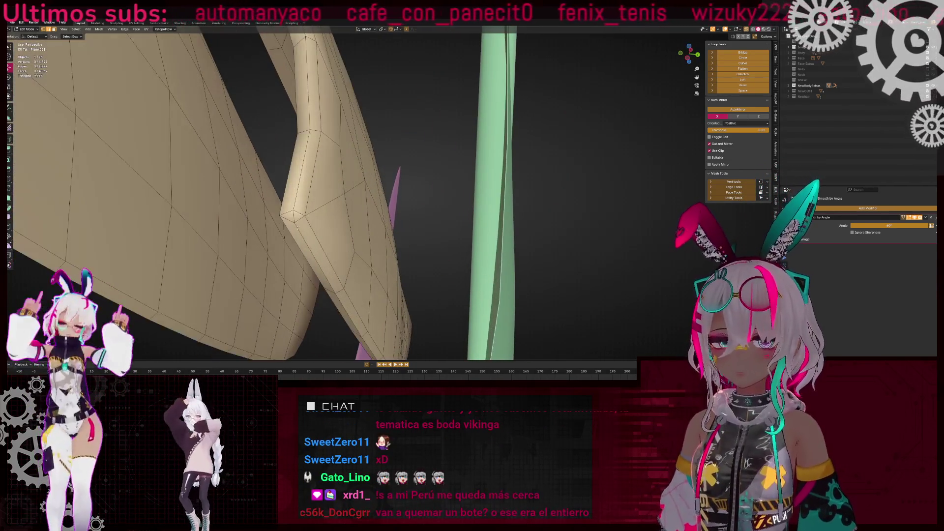
pyautogui.hotkey('ctrl', 'x')
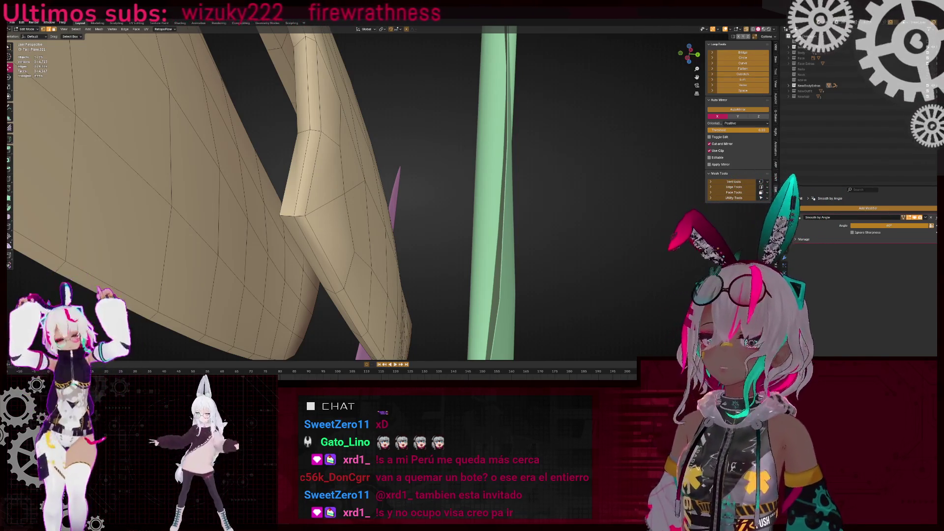
# Switch to a see-through view and frame the whole tail from another side
pyautogui.moveTo(344, 167); pyautogui.dragTo(373, 160, button='middle')
pyautogui.hotkey('shift', 'z')
pyautogui.hotkey('shift', 'z')
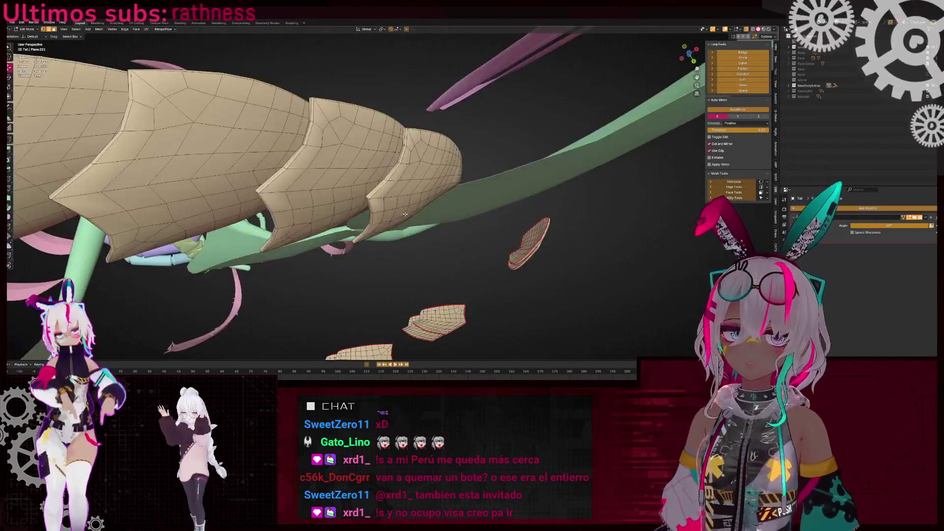
pyautogui.press('KP_Decimal')
pyautogui.scroll(2, 386, 197)
pyautogui.scroll(-3, 386, 197)
pyautogui.moveTo(386, 197); pyautogui.dragTo(199, 271, button='middle')
# Select linked fin strips with L, then deselect the extra one with Shift+L
pyautogui.press('l')
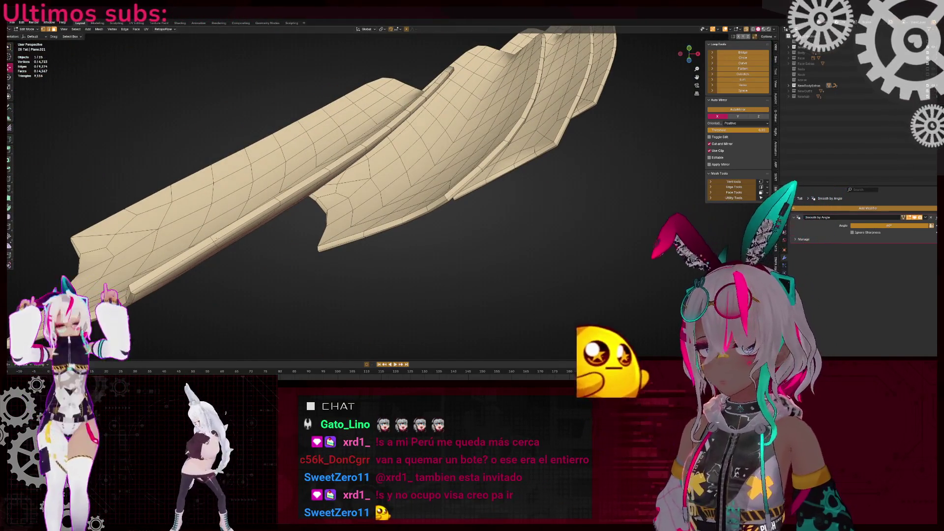
pyautogui.press('KP_Decimal')
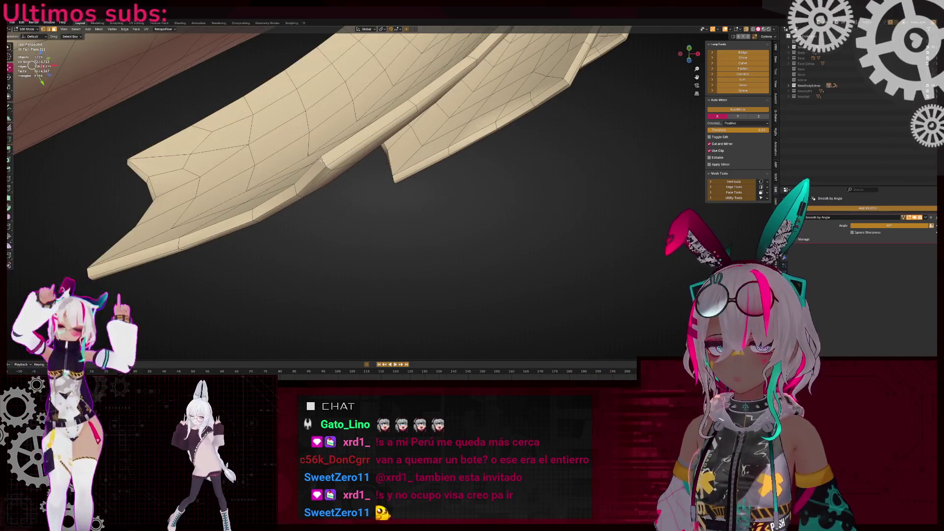
pyautogui.press('l')
pyautogui.moveTo(322, 161); pyautogui.dragTo(486, 142, button='middle')
pyautogui.press('l')
pyautogui.press('l')
pyautogui.moveTo(547, 86)
pyautogui.mouseDown(button='middle')
pyautogui.moveTo(489, 179)
pyautogui.moveTo(364, 217)
pyautogui.moveTo(453, 220)
pyautogui.moveTo(428, 205)
pyautogui.mouseUp(button='middle')
pyautogui.hotkey('shift', 'l')
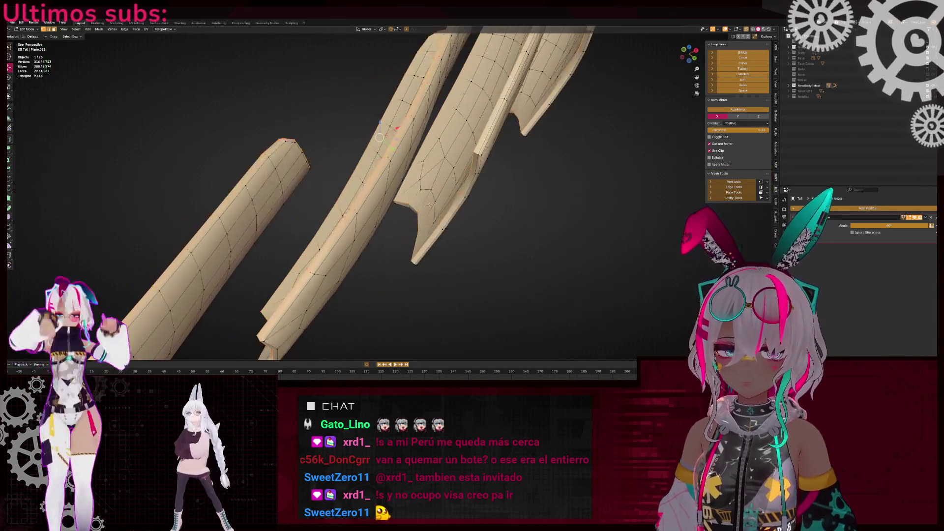
pyautogui.scroll(-5, 227, 248)
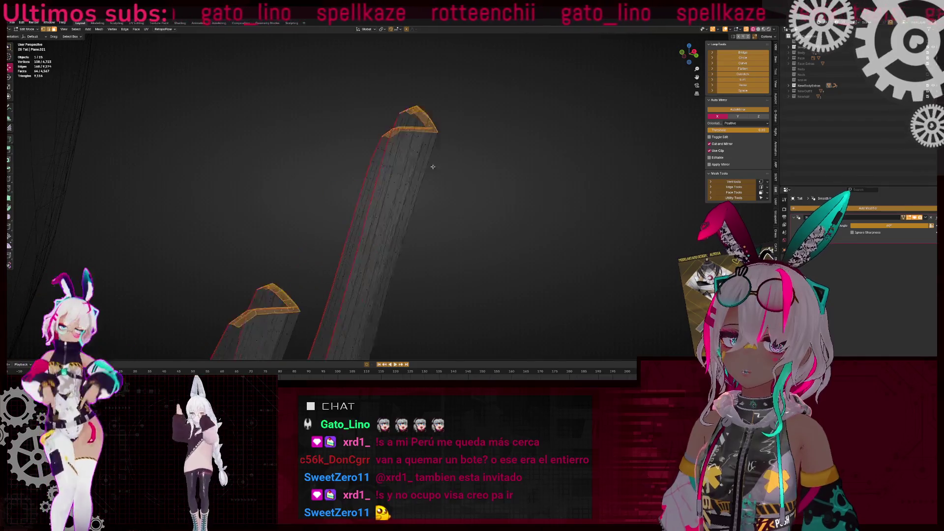
# Merge the fin strips by distance and delete the stray tip vertices, leaving 4,688 vertices
pyautogui.rightClick(416, 157)
pyautogui.click(433, 197)
pyautogui.scroll(8, 369, 209)
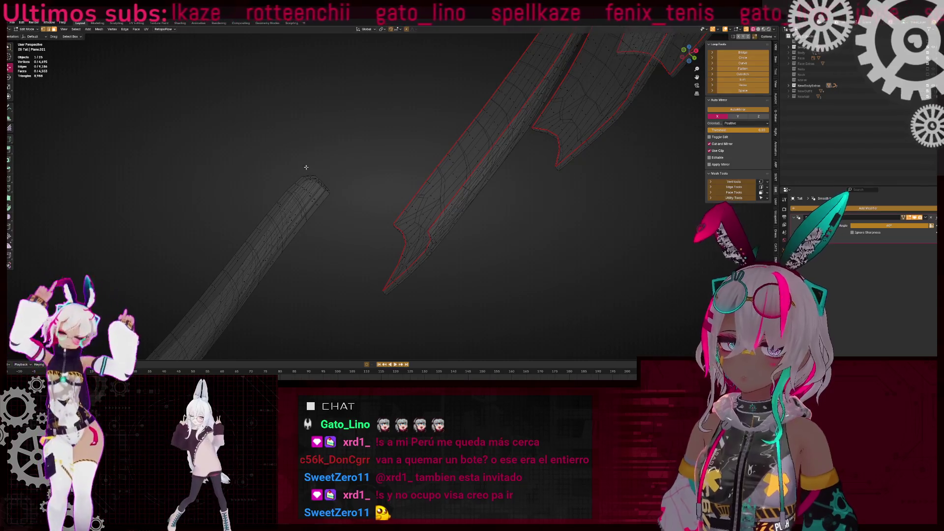
pyautogui.moveTo(306, 167); pyautogui.dragTo(330, 194)
pyautogui.press('x')
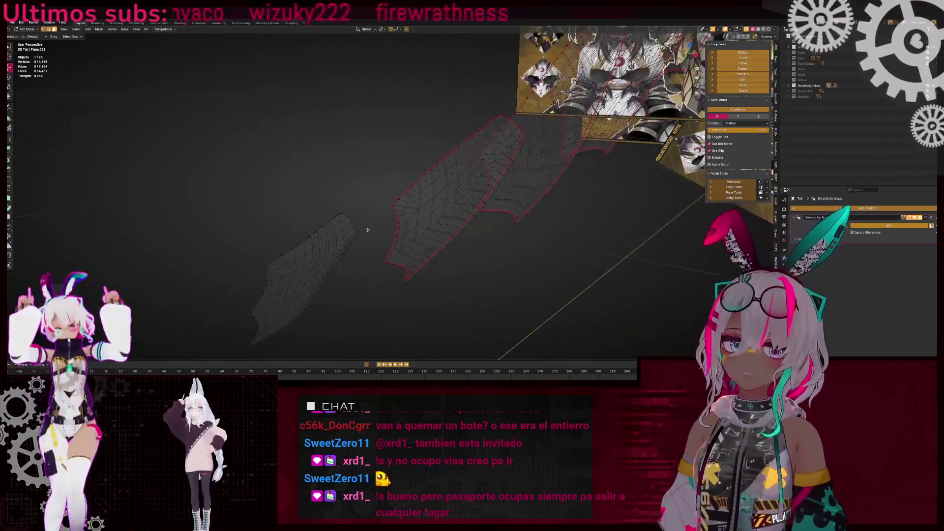
# Select the whole tail piece and view it in see-through wireframe up close
pyautogui.hotkey('shift', 'z')
pyautogui.moveTo(384, 170); pyautogui.dragTo(401, 201, button='middle')
pyautogui.moveTo(391, 147); pyautogui.dragTo(387, 200, button='middle')
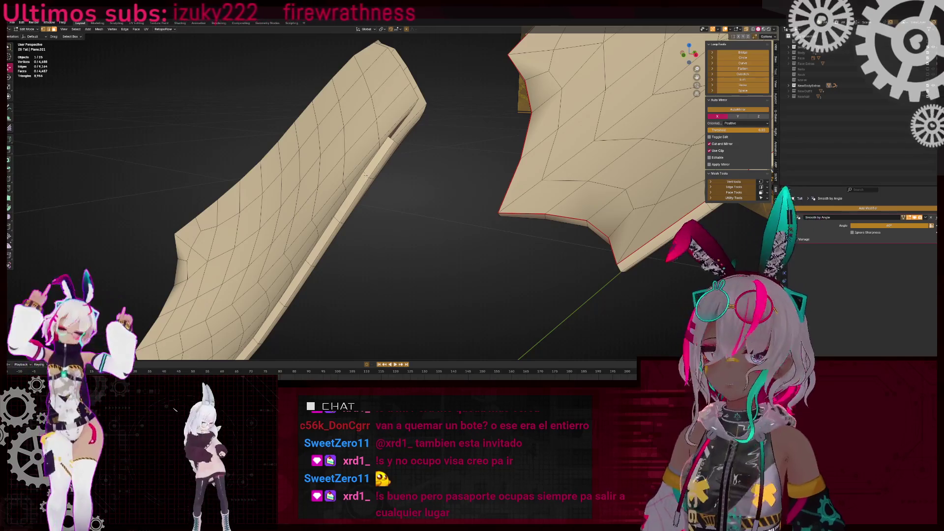
pyautogui.press('l')
pyautogui.rightClick(446, 200)
pyautogui.moveTo(445, 200)
pyautogui.mouseDown(button='middle')
pyautogui.moveTo(457, 222)
pyautogui.moveTo(418, 217)
pyautogui.moveTo(422, 242)
pyautogui.moveTo(325, 209)
pyautogui.mouseUp(button='middle')
pyautogui.hotkey('shift', 'z')
pyautogui.hotkey('shift', 'z')
pyautogui.hotkey('shift', 'z')
pyautogui.hotkey('shift', 'z')
pyautogui.moveTo(340, 225)
pyautogui.mouseDown(button='middle')
pyautogui.moveTo(390, 194)
pyautogui.moveTo(305, 185)
pyautogui.moveTo(338, 189)
pyautogui.mouseUp(button='middle')
pyautogui.moveTo(462, 305)
pyautogui.mouseDown(button='middle')
pyautogui.moveTo(371, 207)
pyautogui.moveTo(374, 219)
pyautogui.mouseUp(button='middle')
# Mark the edge loop along the tail piece's long edge as a seam
pyautogui.press('3')
pyautogui.keyDown('alt'); pyautogui.click(282, 125); pyautogui.keyUp('alt')
pyautogui.press('2')
pyautogui.keyDown('alt'); pyautogui.click(282, 125); pyautogui.keyUp('alt')
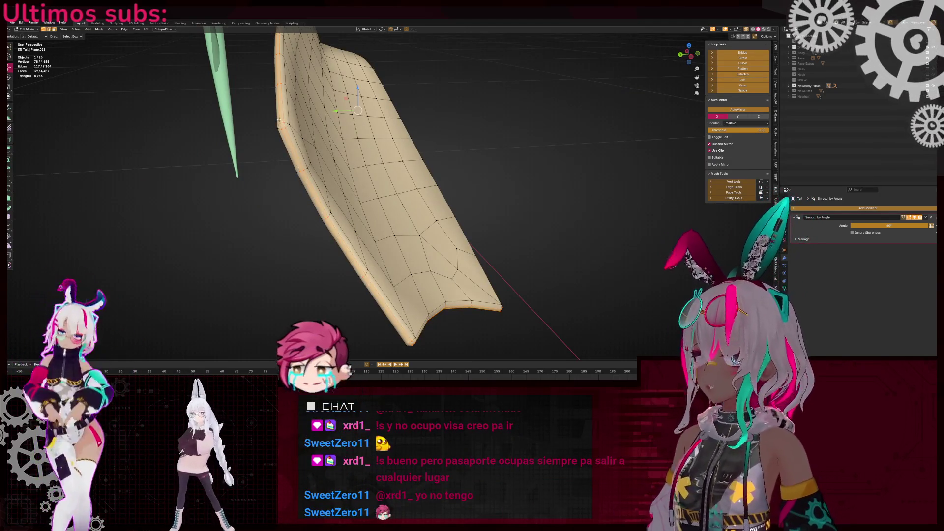
pyautogui.rightClick(575, 198)
pyautogui.click(571, 200)
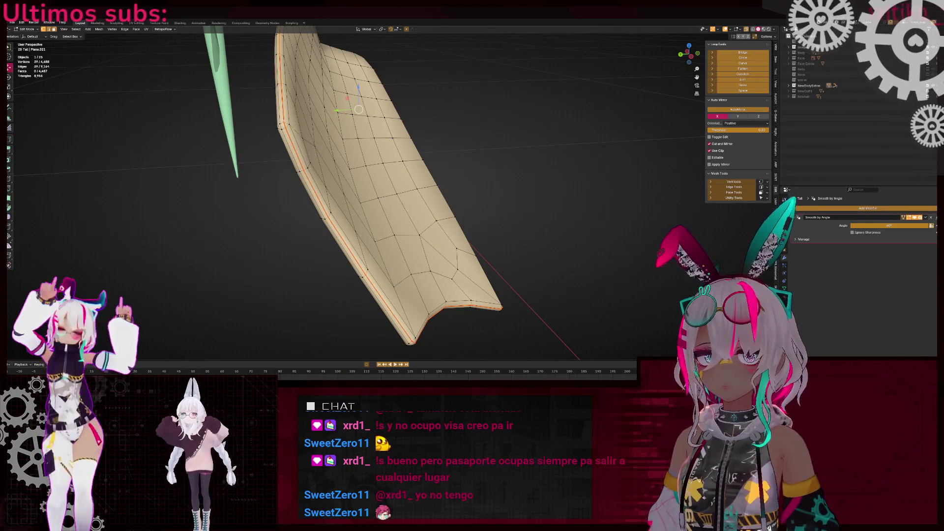
# Dissolve that 39-vertex edge loop, leaving the mesh at 4,649 vertices
pyautogui.moveTo(349, 186); pyautogui.dragTo(352, 171, button='middle')
pyautogui.moveTo(329, 137)
pyautogui.mouseDown(button='middle')
pyautogui.moveTo(483, 222)
pyautogui.moveTo(413, 179)
pyautogui.mouseUp(button='middle')
pyautogui.hotkey('ctrl', 'x')
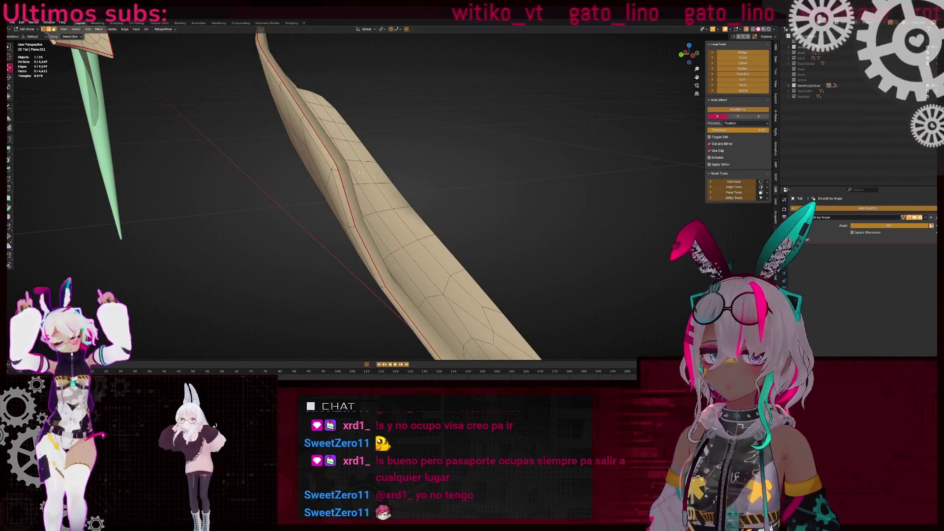
pyautogui.hotkey('ctrl', 'z')
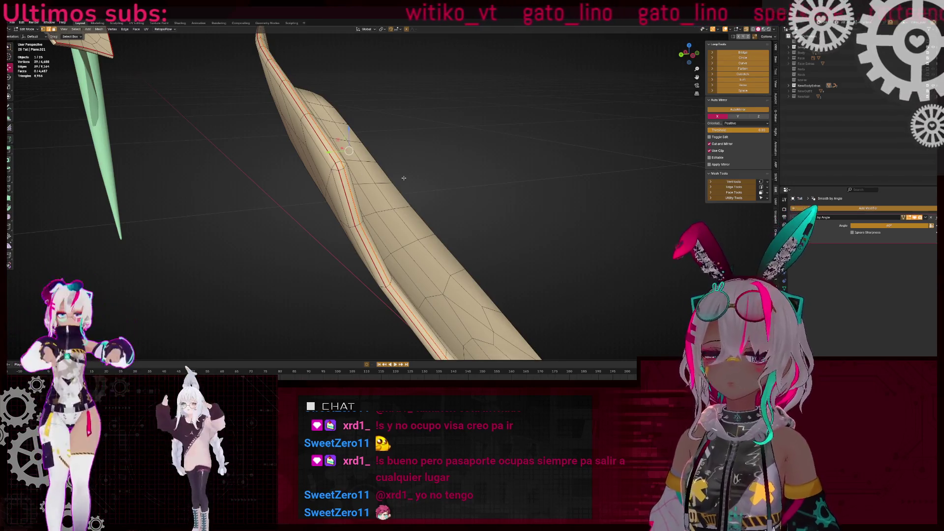
pyautogui.hotkey('ctrl', 'x')
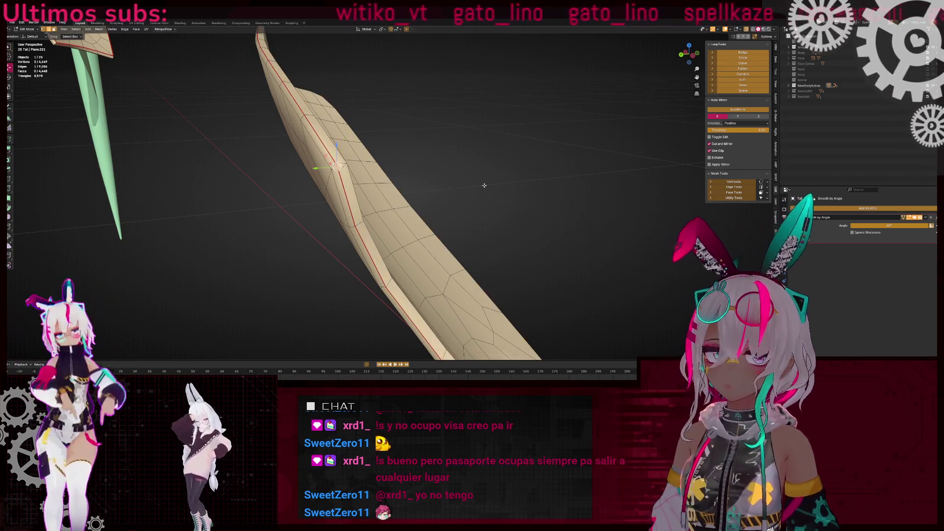
# Merge the two selected tail vertices at their center
pyautogui.press('m')
pyautogui.click(488, 185)
pyautogui.moveTo(488, 185)
pyautogui.mouseDown(button='middle')
pyautogui.moveTo(438, 212)
pyautogui.moveTo(367, 228)
pyautogui.moveTo(346, 175)
pyautogui.mouseUp(button='middle')
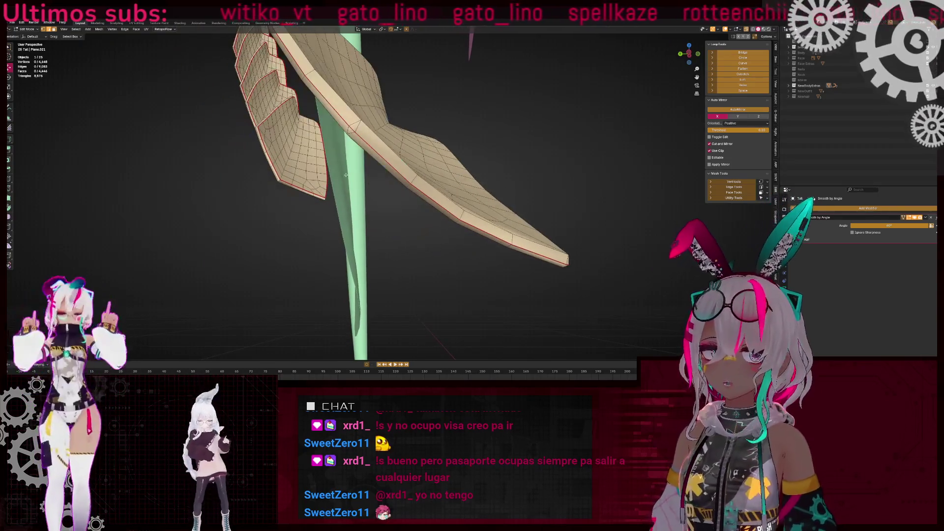
pyautogui.press('m')
pyautogui.scroll(3, 454, 225)
pyautogui.moveTo(352, 129)
pyautogui.mouseDown(button='middle')
pyautogui.moveTo(453, 224)
pyautogui.moveTo(491, 220)
pyautogui.moveTo(401, 252)
pyautogui.moveTo(409, 206)
pyautogui.moveTo(371, 208)
pyautogui.mouseUp(button='middle')
# Mark the 36-edge loop along the tail strand's side as a seam
pyautogui.keyDown('alt'); pyautogui.click(369, 183); pyautogui.keyUp('alt')
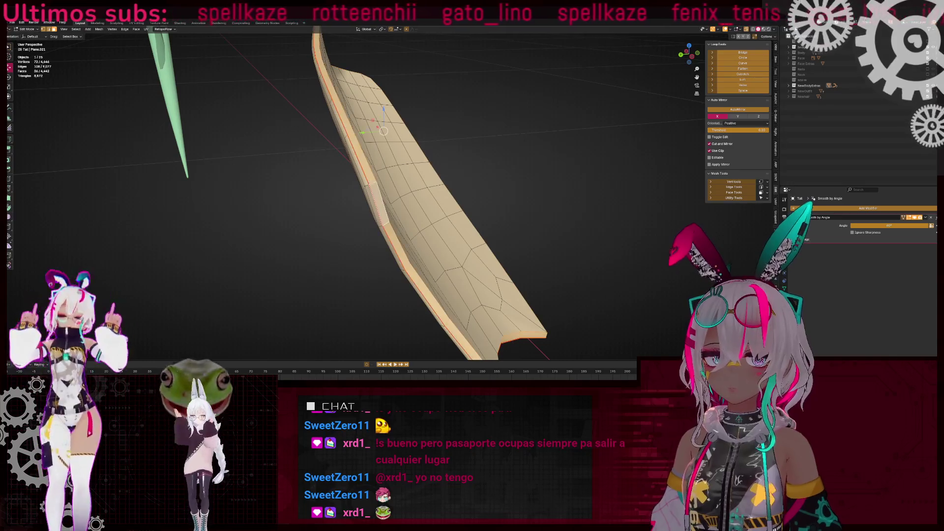
pyautogui.hotkey('ctrl', 'e')
pyautogui.click(537, 238)
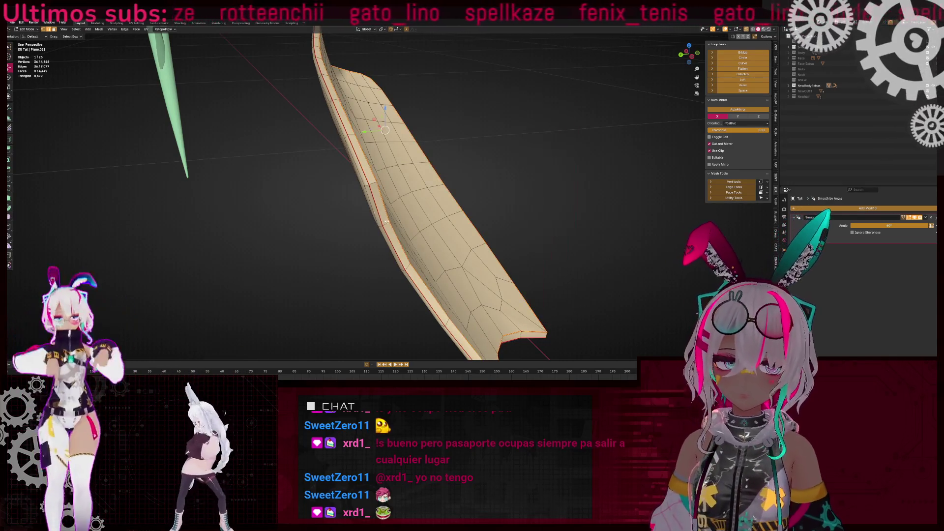
pyautogui.press('ctrl+KP_Add')
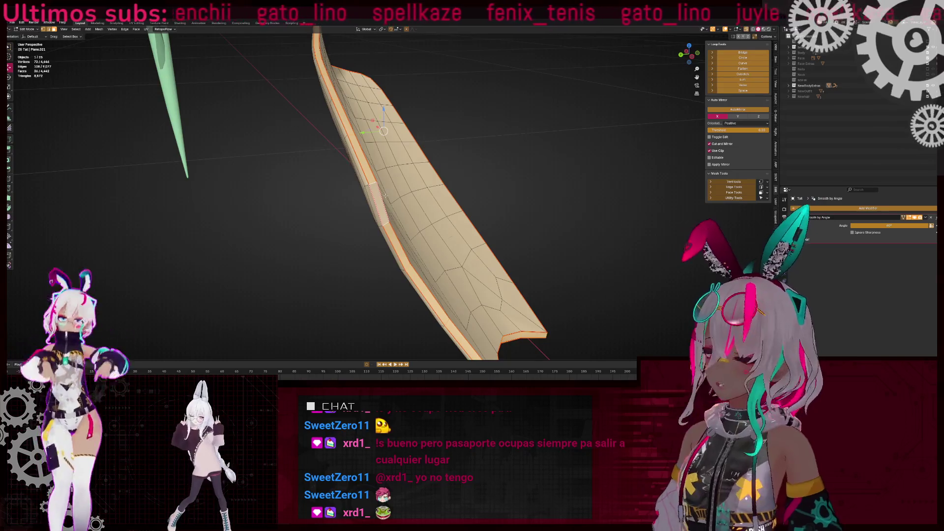
pyautogui.moveTo(386, 195); pyautogui.dragTo(442, 216, button='middle')
pyautogui.hotkey('ctrl', 'e')
pyautogui.click(507, 233)
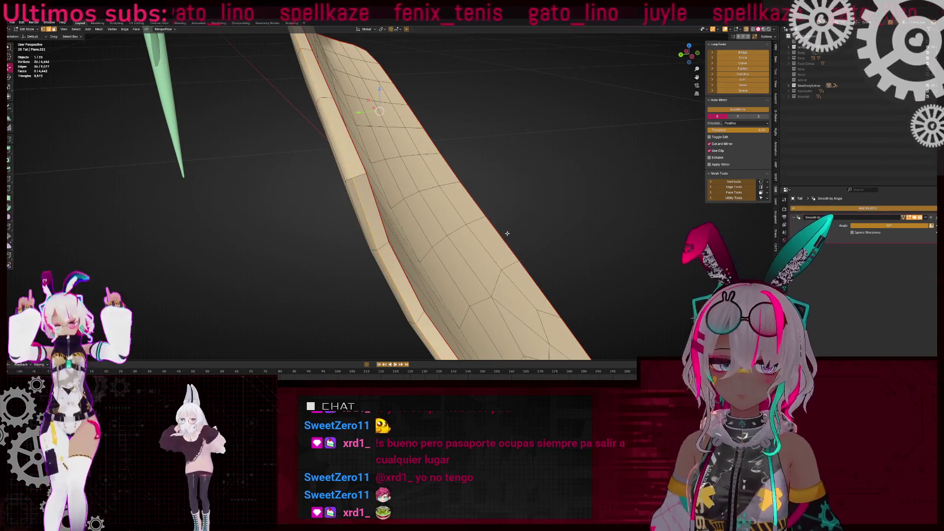
pyautogui.scroll(-4, 508, 234)
# Clear the selection, select the faces at the tail tip, and return to solid shading
pyautogui.hotkey('alt', 'a')
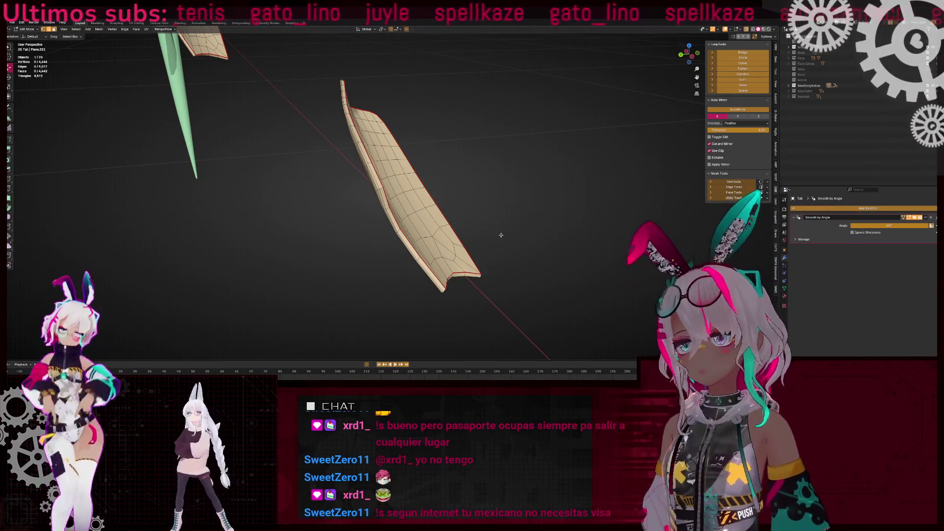
pyautogui.moveTo(495, 243)
pyautogui.mouseDown(button='middle')
pyautogui.moveTo(450, 254)
pyautogui.moveTo(431, 220)
pyautogui.mouseUp(button='middle')
pyautogui.moveTo(346, 164); pyautogui.dragTo(442, 237)
pyautogui.hotkey('alt', 'z')
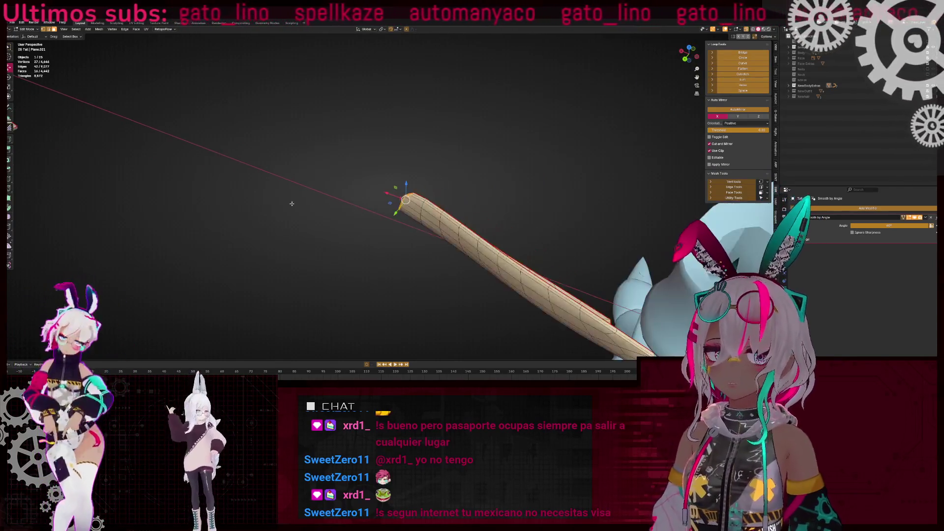
pyautogui.scroll(-4, 443, 236)
pyautogui.rightClick(428, 222)
pyautogui.press('Escape')
pyautogui.moveTo(392, 221)
pyautogui.mouseDown(button='middle')
pyautogui.moveTo(350, 206)
pyautogui.moveTo(410, 215)
pyautogui.mouseUp(button='middle')
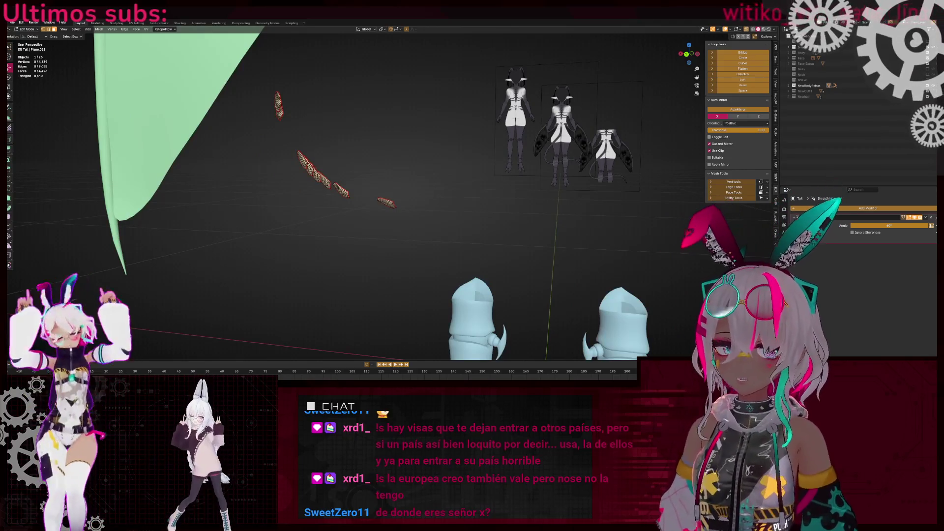
# Return to Object Mode and frame the full character, tail beside the pink and green wings
pyautogui.press('Tab')
pyautogui.scroll(-8, 353, 254)
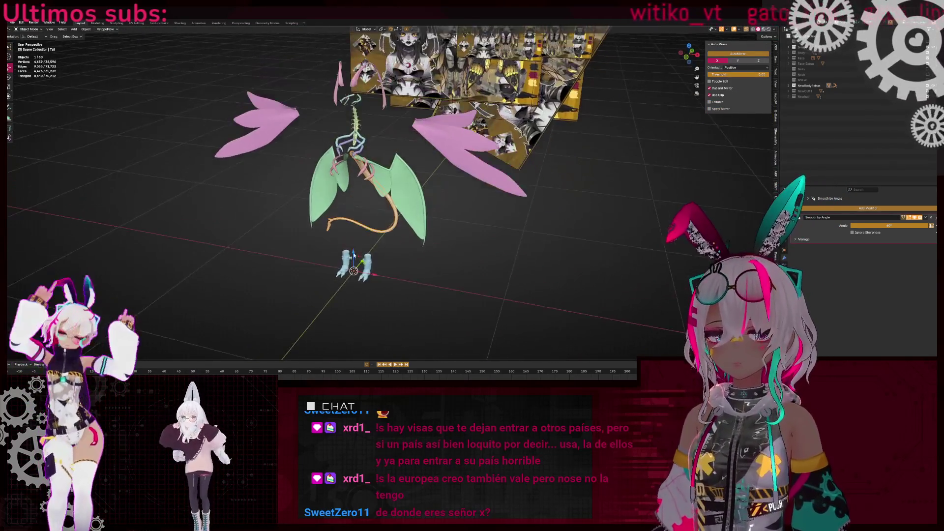
pyautogui.scroll(4, 354, 254)
pyautogui.moveTo(376, 205); pyautogui.dragTo(342, 244, button='middle')
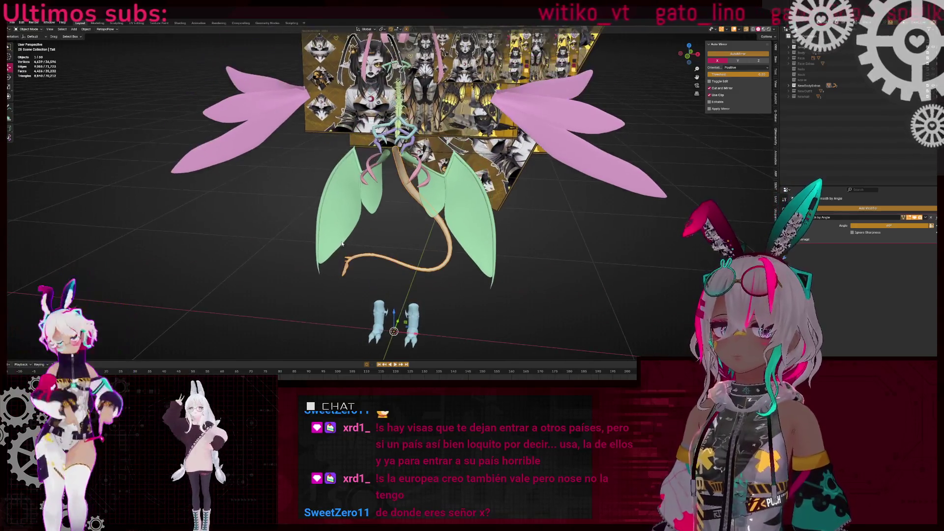
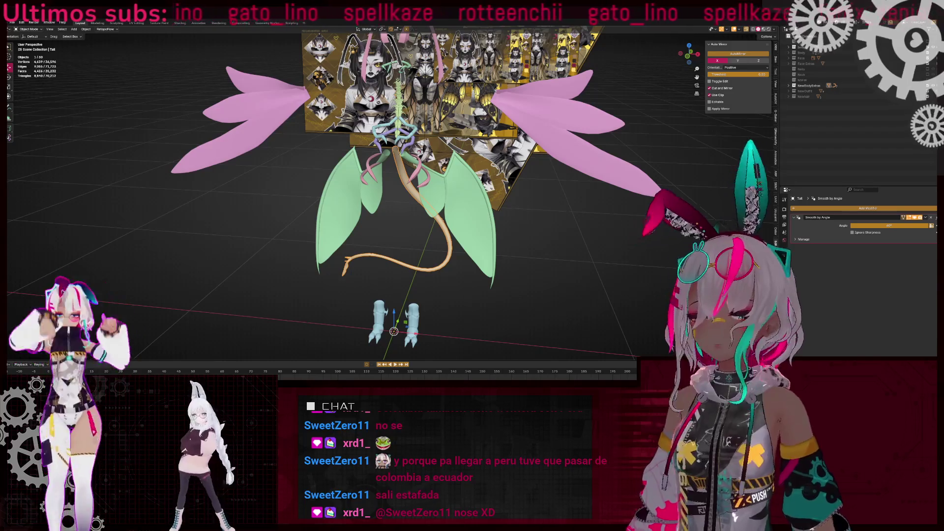
# Frame the tail in Edit Mode and inspect its tip vertices in see-through view
pyautogui.press('KP_Decimal')
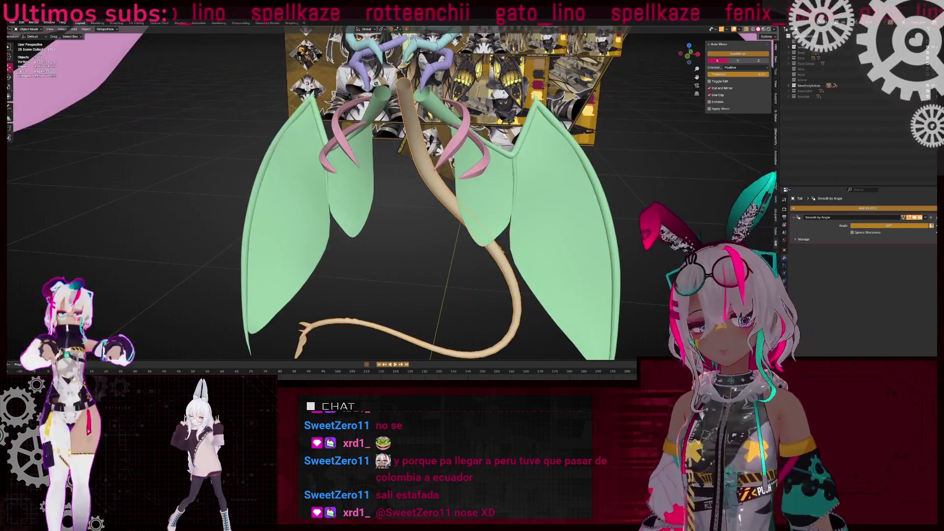
pyautogui.press('Tab')
pyautogui.hotkey('alt', 'z')
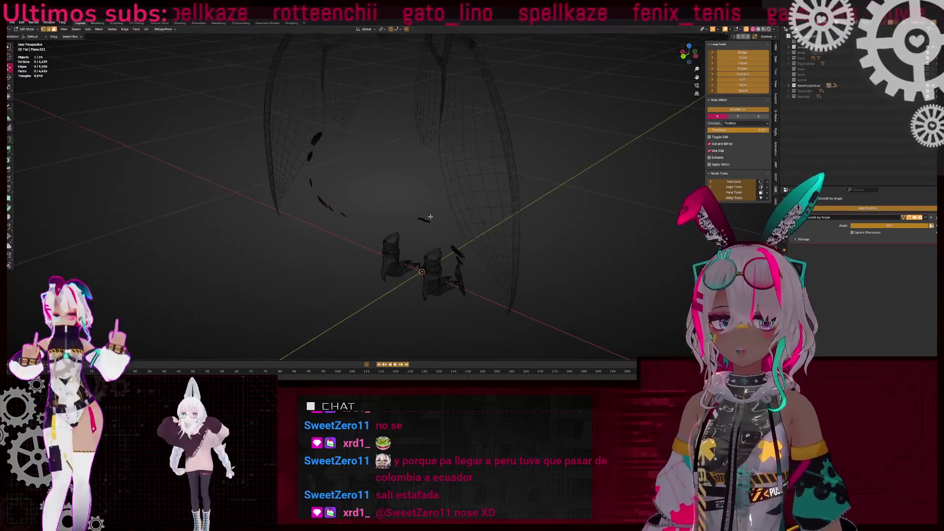
pyautogui.scroll(-5, 431, 217)
pyautogui.moveTo(431, 217)
pyautogui.mouseDown(button='middle')
pyautogui.moveTo(494, 211)
pyautogui.moveTo(309, 226)
pyautogui.mouseUp(button='middle')
pyautogui.press('a')
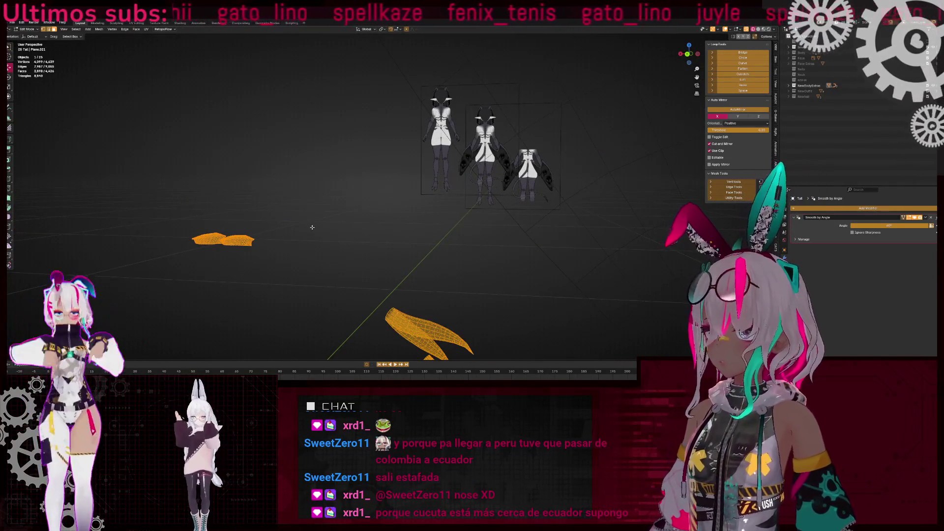
pyautogui.moveTo(286, 257)
pyautogui.mouseDown(button='middle')
pyautogui.moveTo(213, 270)
pyautogui.moveTo(268, 242)
pyautogui.moveTo(401, 222)
pyautogui.moveTo(371, 211)
pyautogui.moveTo(371, 236)
pyautogui.moveTo(353, 238)
pyautogui.moveTo(375, 222)
pyautogui.moveTo(337, 260)
pyautogui.moveTo(354, 228)
pyautogui.moveTo(364, 228)
pyautogui.moveTo(331, 220)
pyautogui.mouseUp(button='middle')
pyautogui.moveTo(331, 220); pyautogui.dragTo(374, 260)
pyautogui.moveTo(374, 260)
pyautogui.mouseDown(button='middle')
pyautogui.moveTo(413, 236)
pyautogui.moveTo(413, 249)
pyautogui.moveTo(451, 247)
pyautogui.moveTo(449, 198)
pyautogui.moveTo(503, 225)
pyautogui.mouseUp(button='middle')
pyautogui.hotkey('ctrl', 'shift', 'm')
pyautogui.hotkey('alt', 'a')
pyautogui.hotkey('shift', 'z')
pyautogui.scroll(5, 502, 225)
# Dissolve a redundant edge loop on the tail
pyautogui.press('2')
pyautogui.keyDown('alt'); pyautogui.click(276, 231); pyautogui.keyUp('alt')
pyautogui.moveTo(275, 231); pyautogui.dragTo(345, 227, button='middle')
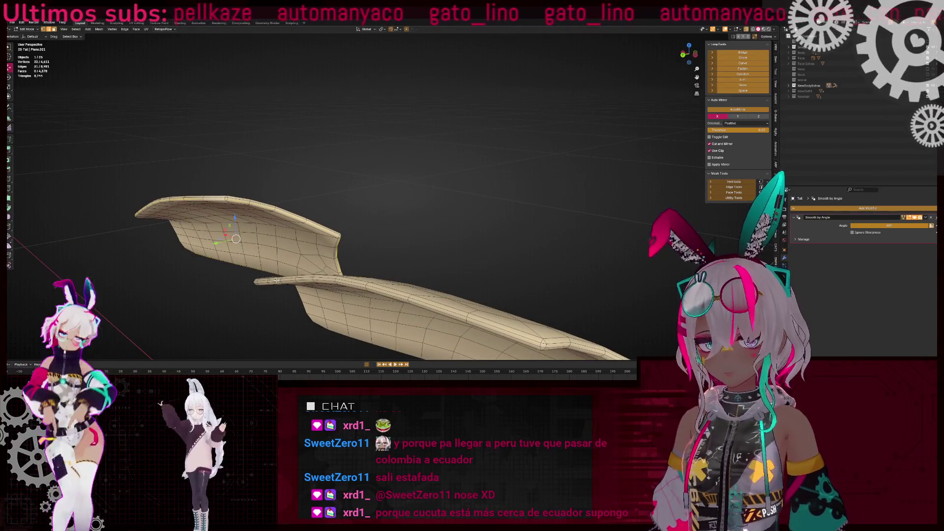
pyautogui.hotkey('ctrl', 'x')
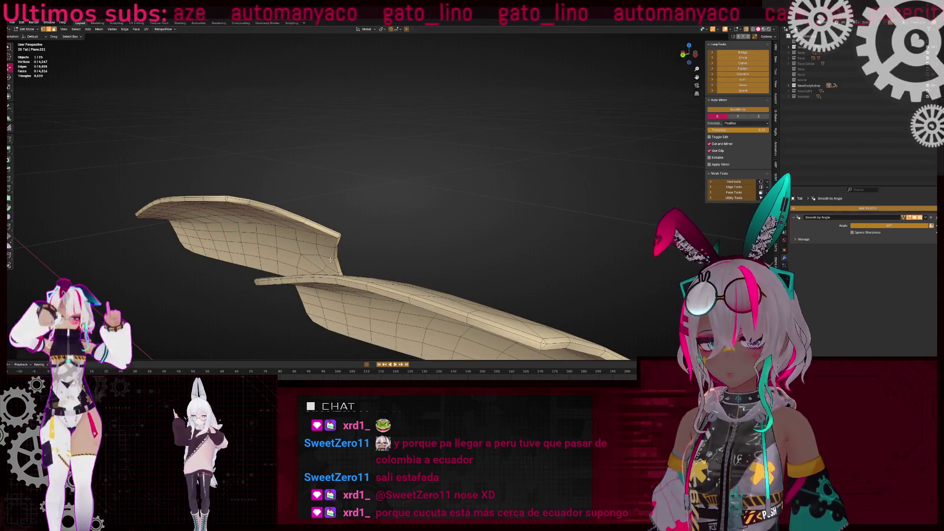
# Select the tail rim's boundary edges and merge their vertices
pyautogui.moveTo(330, 260)
pyautogui.mouseDown(button='middle')
pyautogui.moveTo(296, 268)
pyautogui.moveTo(316, 260)
pyautogui.mouseUp(button='middle')
pyautogui.keyDown('alt'); pyautogui.click(296, 268); pyautogui.keyUp('alt')
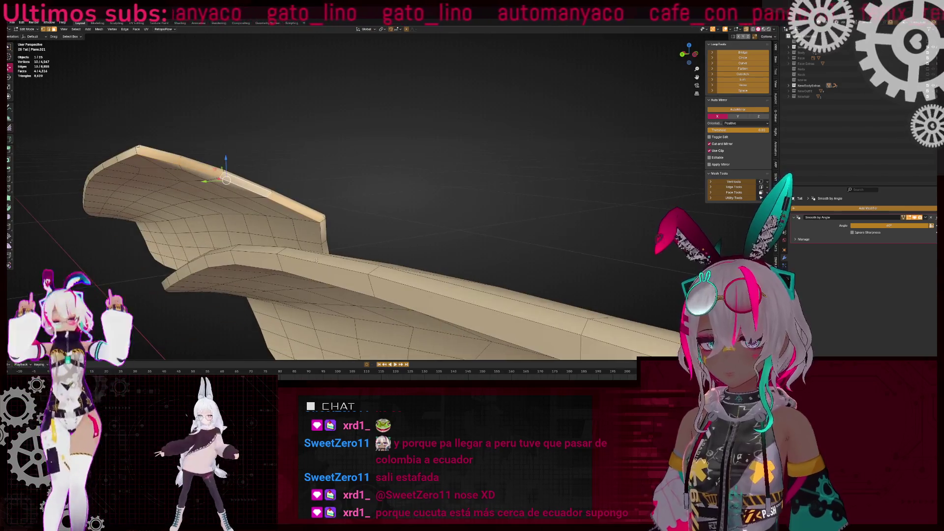
pyautogui.keyDown('alt'); pyautogui.keyDown('shift'); pyautogui.click(277, 260); pyautogui.keyUp('shift'); pyautogui.keyUp('alt')
pyautogui.rightClick(374, 199)
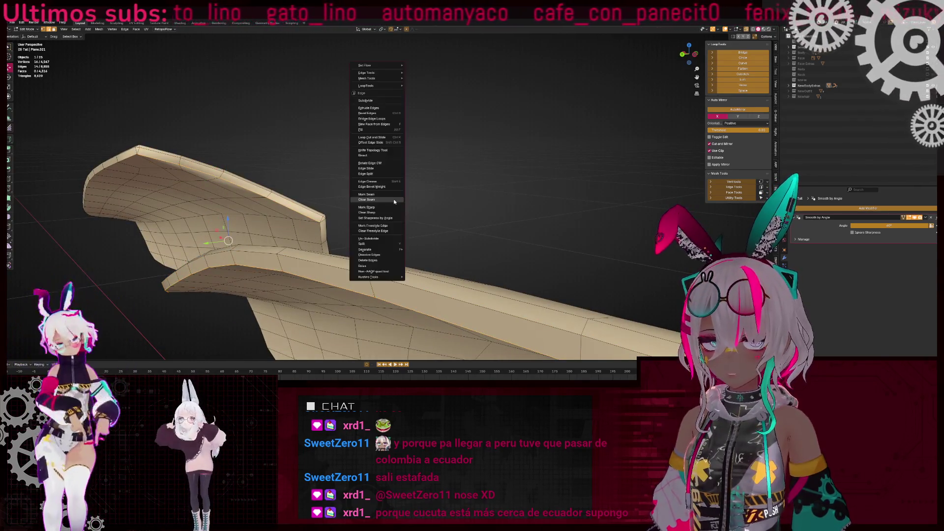
pyautogui.click(418, 209)
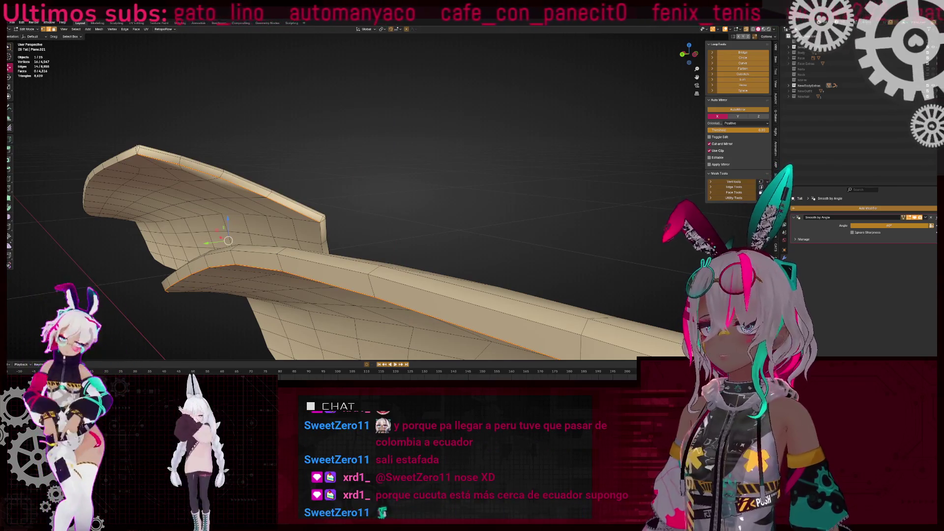
pyautogui.press('m')
pyautogui.moveTo(344, 196)
pyautogui.mouseDown(button='middle')
pyautogui.moveTo(377, 178)
pyautogui.moveTo(423, 251)
pyautogui.moveTo(306, 228)
pyautogui.moveTo(405, 197)
pyautogui.moveTo(408, 156)
pyautogui.moveTo(381, 197)
pyautogui.moveTo(492, 210)
pyautogui.mouseUp(button='middle')
# Mark an edge loop on the tail as a UV seam
pyautogui.keyDown('alt'); pyautogui.click(504, 212); pyautogui.keyUp('alt')
pyautogui.scroll(-4, 504, 211)
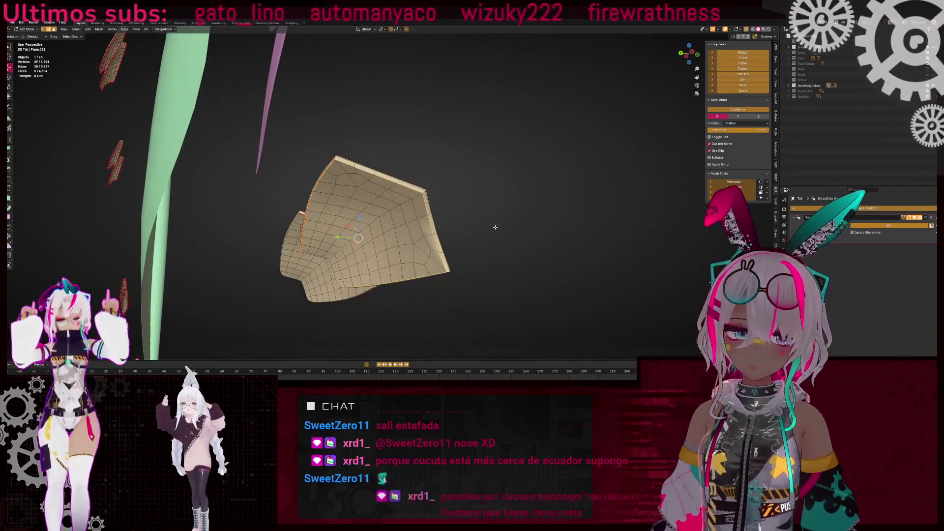
pyautogui.hotkey('ctrl', 'e')
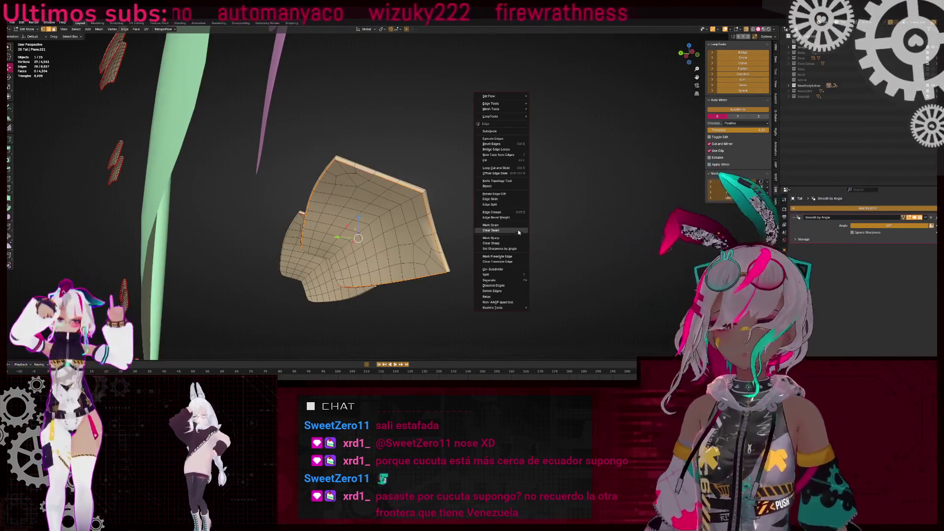
pyautogui.click(517, 225)
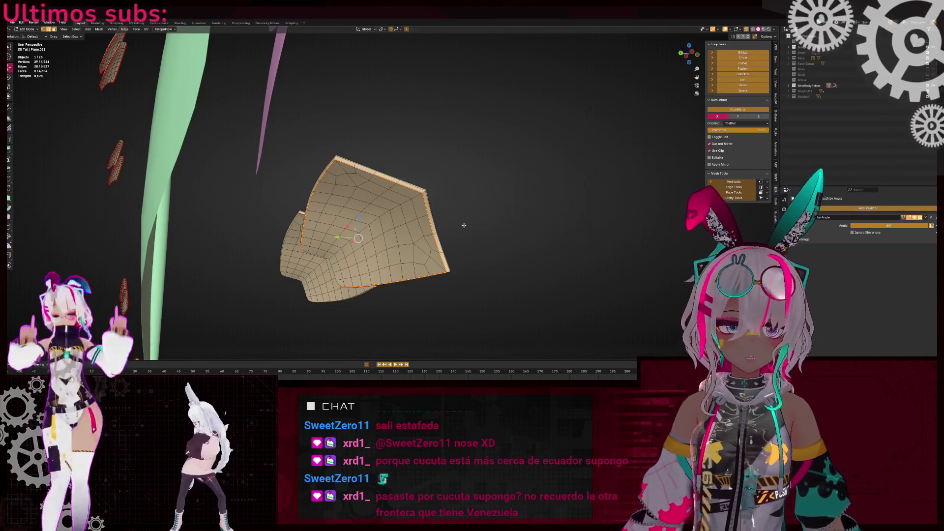
# Clear the misplaced seam from another set of tail edges
pyautogui.moveTo(467, 224); pyautogui.dragTo(393, 214, button='middle')
pyautogui.scroll(5, 371, 211)
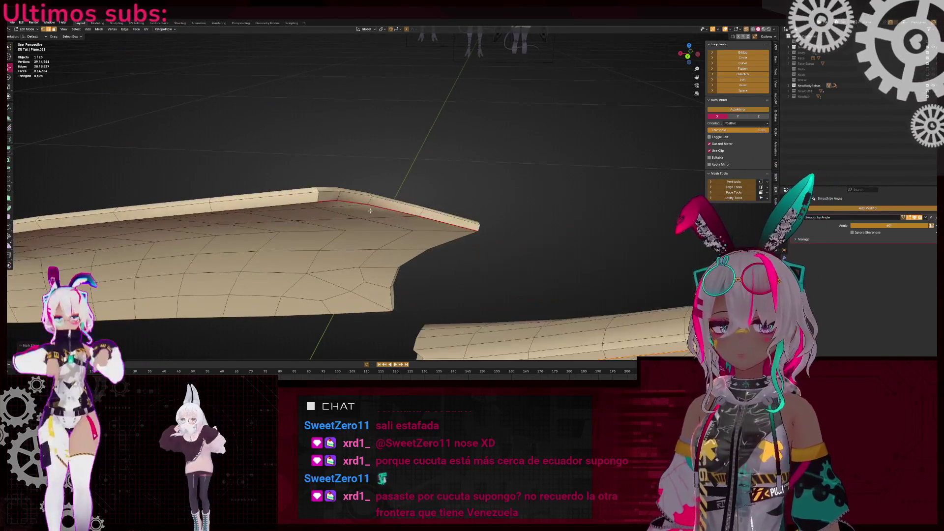
pyautogui.moveTo(327, 198)
pyautogui.mouseDown(button='middle')
pyautogui.moveTo(508, 210)
pyautogui.moveTo(443, 227)
pyautogui.moveTo(435, 196)
pyautogui.moveTo(412, 202)
pyautogui.moveTo(375, 174)
pyautogui.mouseUp(button='middle')
pyautogui.rightClick(509, 211)
pyautogui.click(504, 205)
pyautogui.scroll(-5, 443, 227)
# Return to Object Mode and select the marcas de cuerpo object
pyautogui.press('Tab')
pyautogui.press('Tab')
pyautogui.scroll(5, 412, 203)
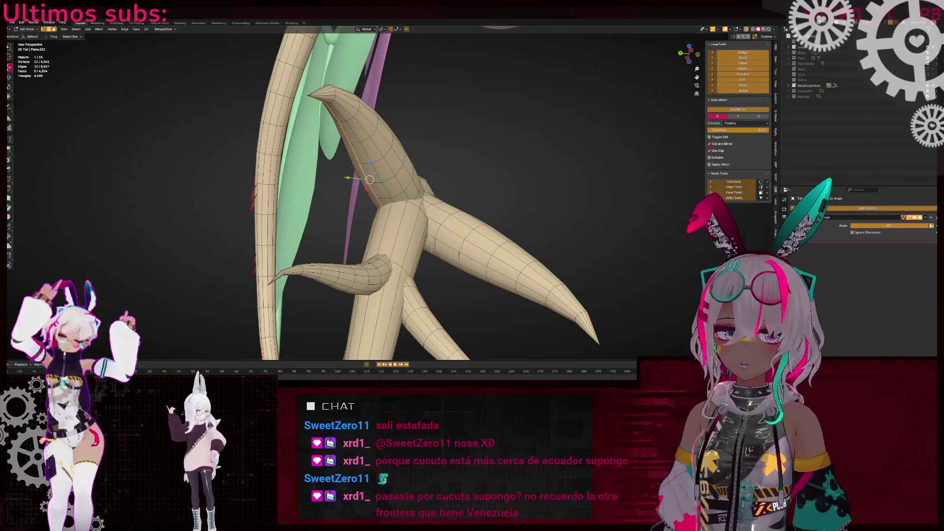
pyautogui.moveTo(431, 250); pyautogui.dragTo(357, 165, button='middle')
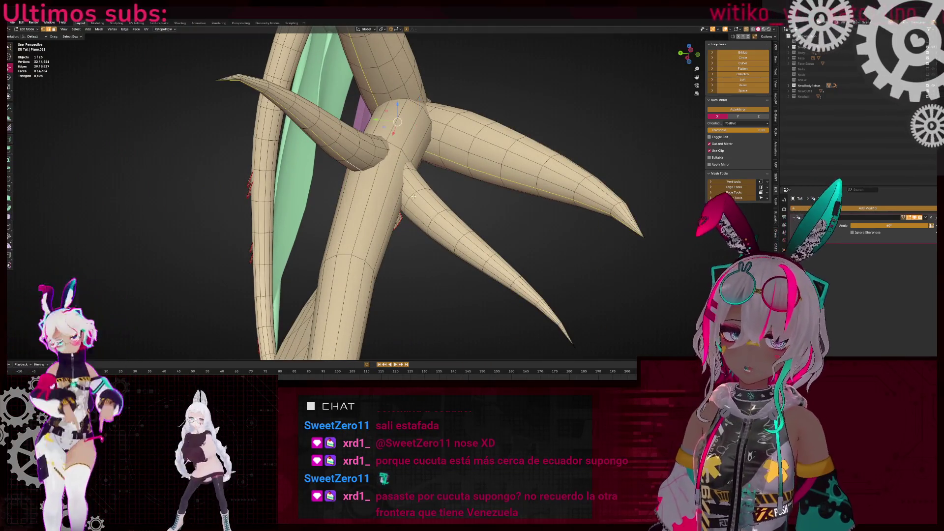
pyautogui.scroll(-5, 411, 213)
pyautogui.moveTo(411, 214)
pyautogui.mouseDown(button='middle')
pyautogui.moveTo(487, 198)
pyautogui.moveTo(415, 155)
pyautogui.moveTo(517, 223)
pyautogui.mouseUp(button='middle')
pyautogui.press('Tab')
pyautogui.click(433, 200)
pyautogui.moveTo(433, 201)
pyautogui.mouseDown(button='middle')
pyautogui.moveTo(363, 208)
pyautogui.moveTo(431, 185)
pyautogui.mouseUp(button='middle')
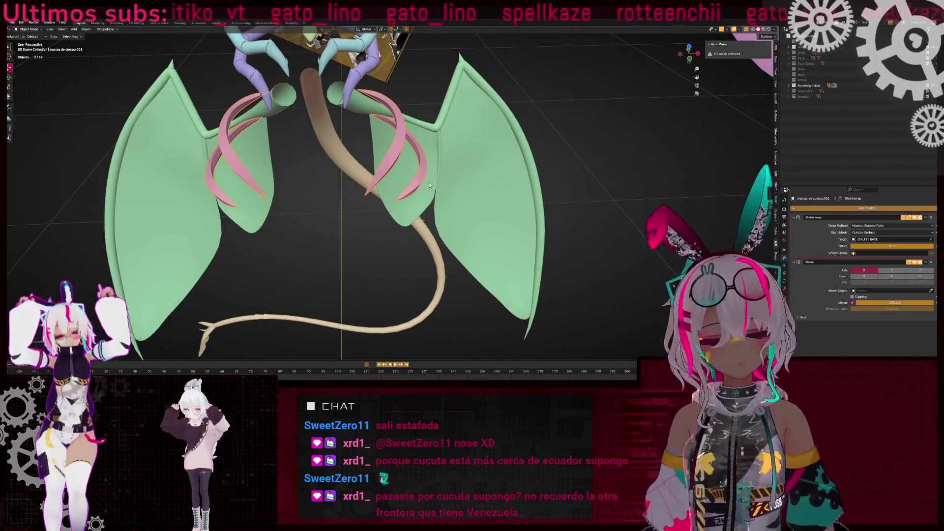
# Move the pink horn pieces into the NewOutfit collection
pyautogui.click(429, 185)
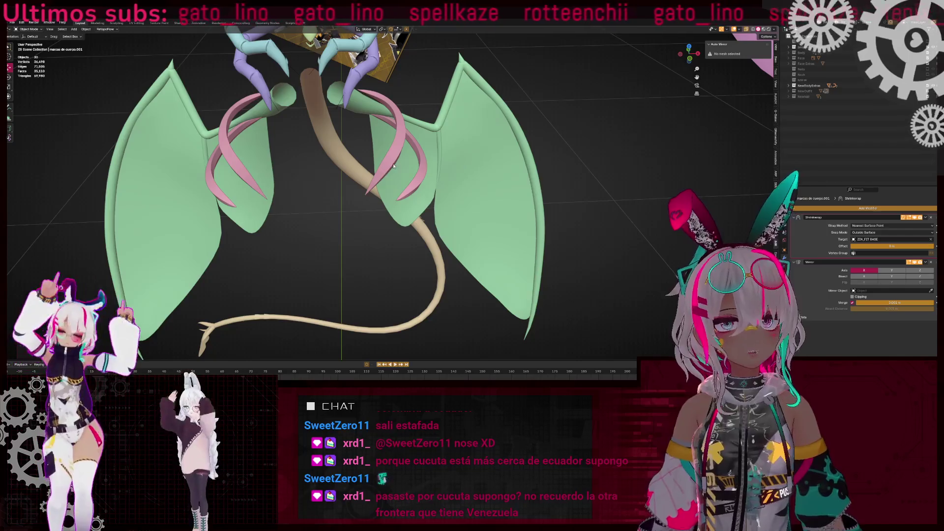
pyautogui.scroll(-2, 407, 185)
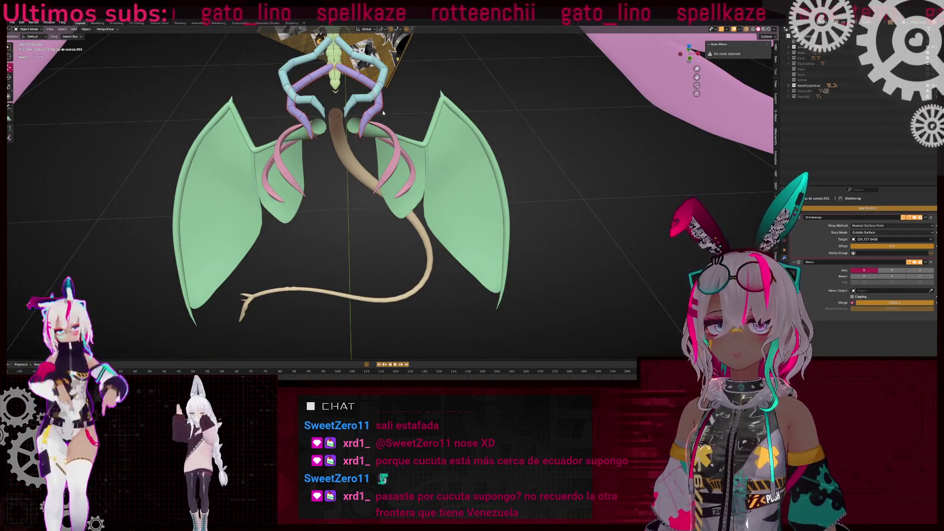
pyautogui.moveTo(383, 112); pyautogui.dragTo(406, 146, button='middle')
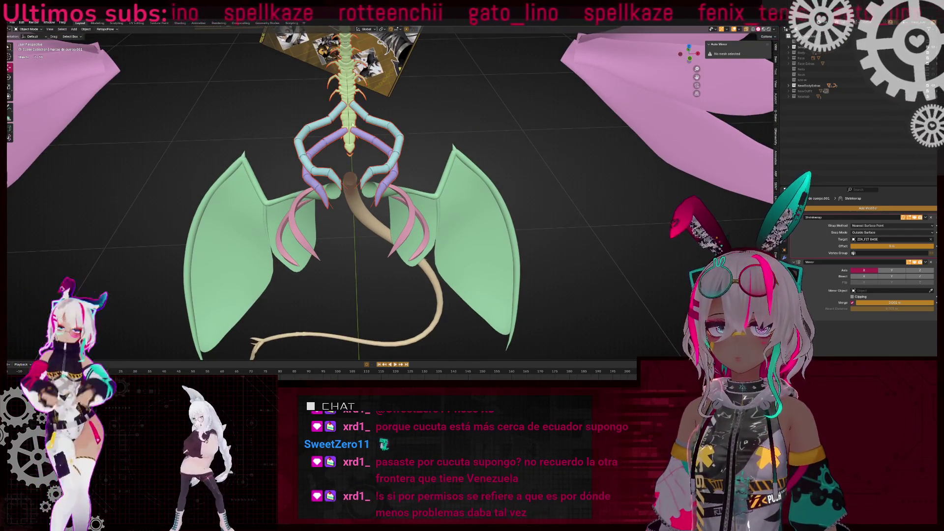
pyautogui.moveTo(358, 124); pyautogui.dragTo(389, 162, button='middle')
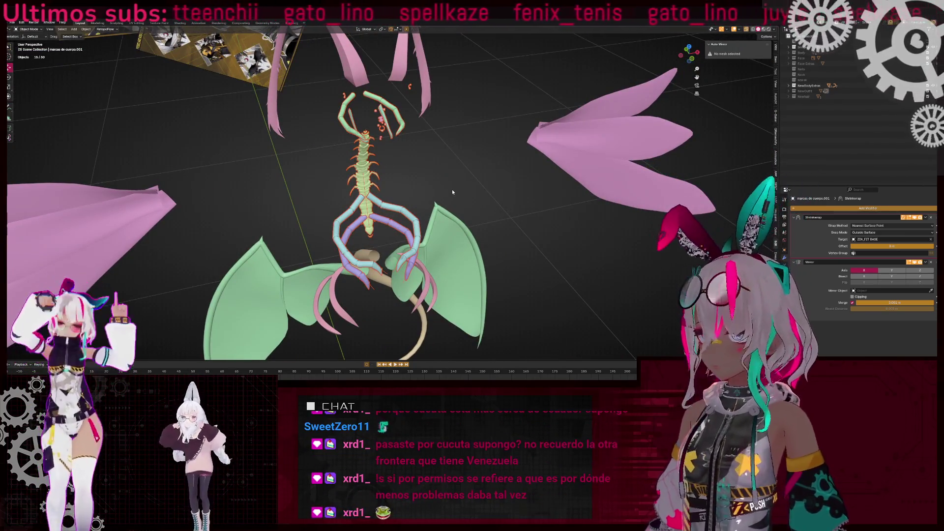
# Duplicate the horn pieces in place and move the copies into a collection
pyautogui.hotkey('shift', 'd')
pyautogui.press('Escape')
pyautogui.press('m')
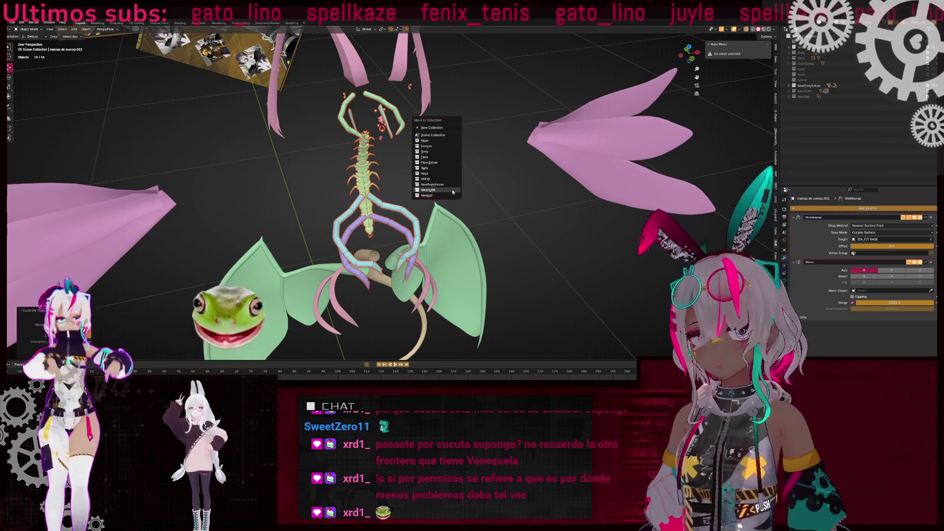
pyautogui.click(435, 154)
pyautogui.moveTo(450, 154)
pyautogui.mouseDown(button='middle')
pyautogui.moveTo(333, 164)
pyautogui.moveTo(344, 128)
pyautogui.moveTo(385, 154)
pyautogui.mouseUp(button='middle')
# Convert the pink horn curve NurbsPath.004 into a mesh
pyautogui.click(341, 139)
pyautogui.press('Tab')
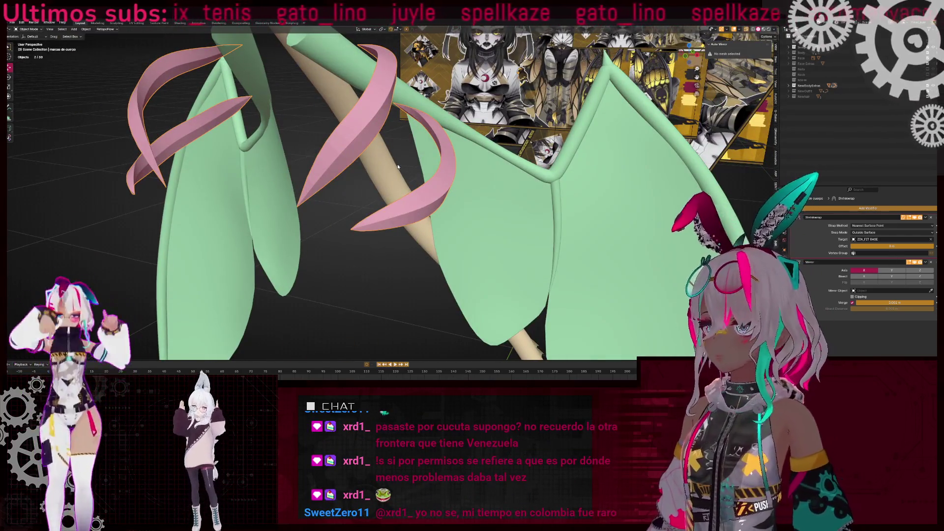
pyautogui.press('F3')
pyautogui.click(425, 175)
pyautogui.press('Tab')
pyautogui.moveTo(425, 176); pyautogui.dragTo(324, 172, button='middle')
# Delete half the horn's faces and add a Mirror modifier
pyautogui.click(326, 174)
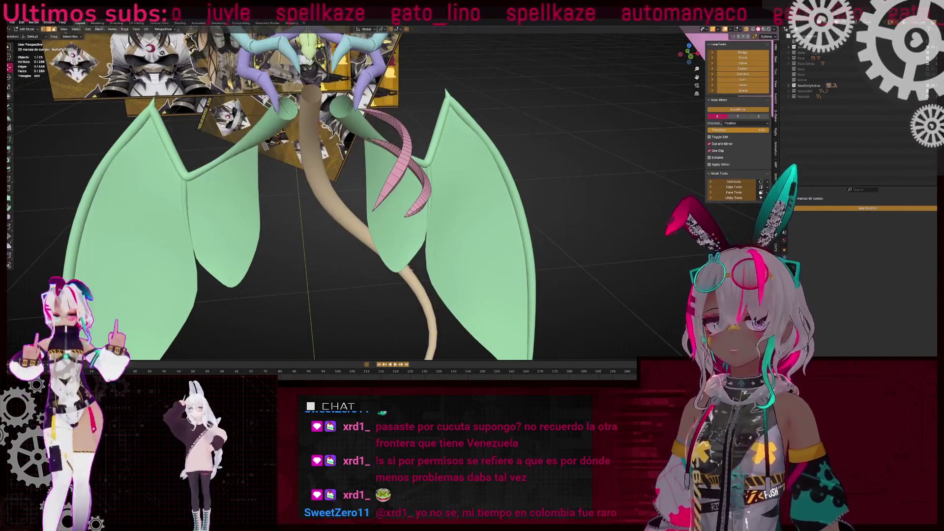
pyautogui.press('Tab')
pyautogui.write('mirror')
pyautogui.press('Return')
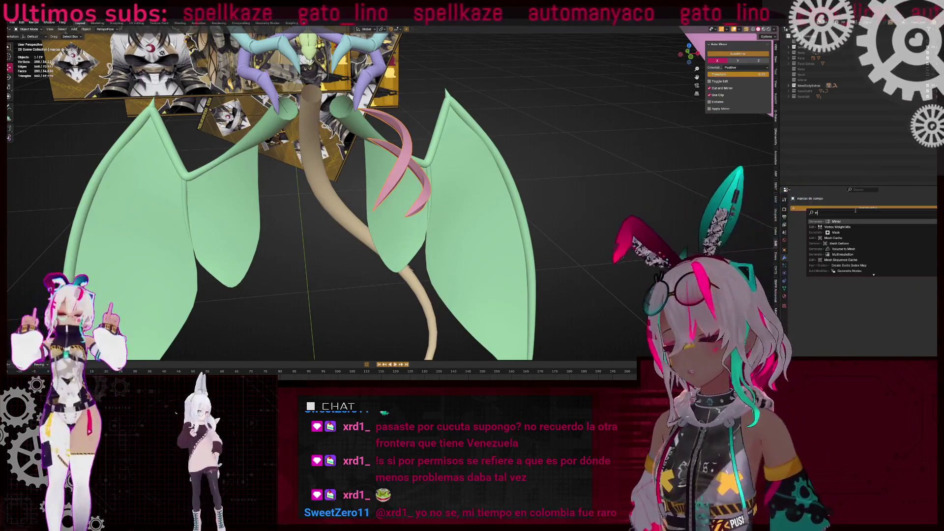
# Apply Shade Auto Smooth to the horn
pyautogui.scroll(5, 443, 187)
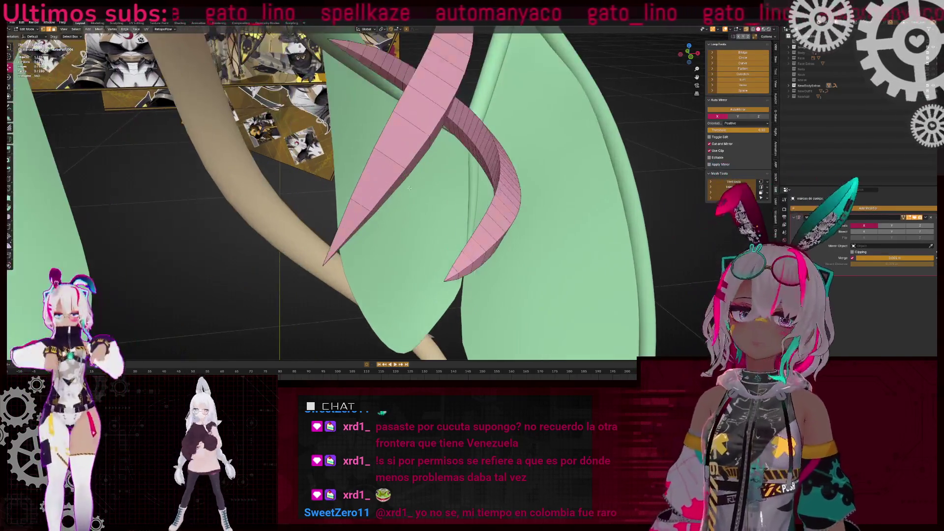
pyautogui.rightClick(462, 180)
pyautogui.click(473, 186)
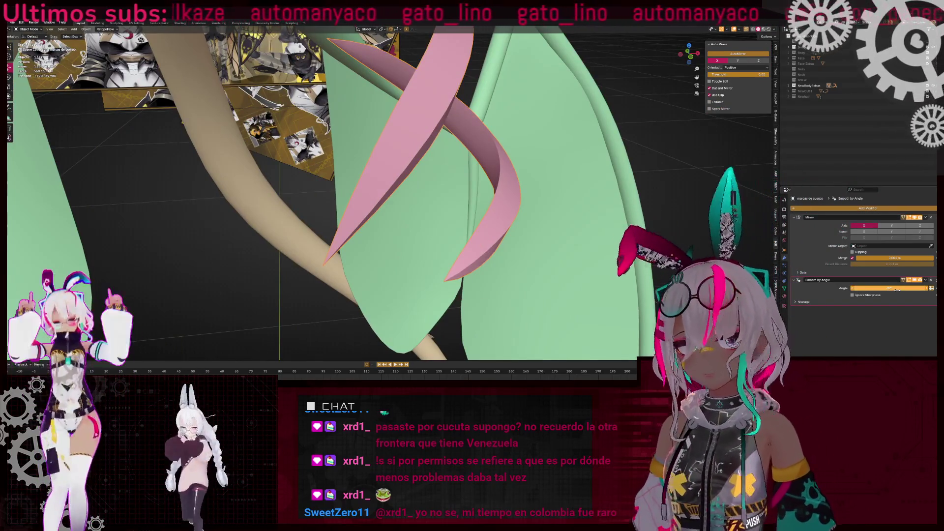
# Mark seams along two edge loops of the horn, including its lower loop
pyautogui.press('Tab')
pyautogui.moveTo(374, 162); pyautogui.dragTo(337, 165, button='middle')
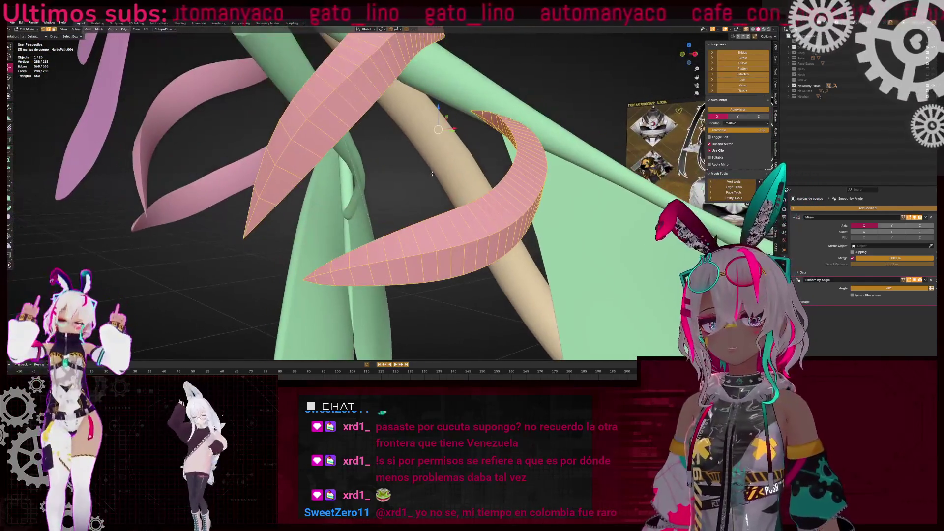
pyautogui.hotkey('shift', 'z')
pyautogui.hotkey('shift', 'z')
pyautogui.keyDown('alt'); pyautogui.click(491, 212); pyautogui.keyUp('alt')
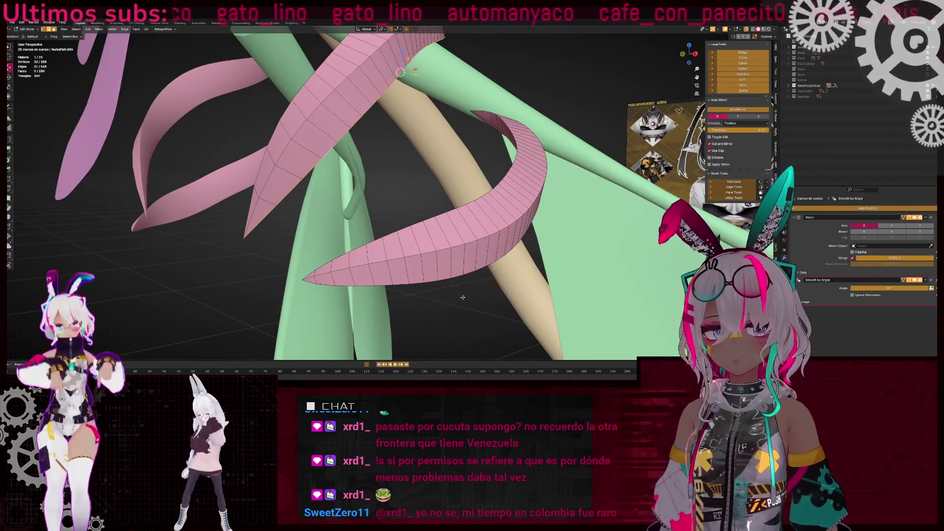
pyautogui.keyDown('alt'); pyautogui.keyDown('shift'); pyautogui.click(463, 297); pyautogui.keyUp('shift'); pyautogui.keyUp('alt')
pyautogui.hotkey('ctrl', 'e')
pyautogui.click(610, 245)
pyautogui.hotkey('shift', 'z')
pyautogui.moveTo(610, 244)
pyautogui.mouseDown(button='middle')
pyautogui.moveTo(467, 187)
pyautogui.moveTo(399, 143)
pyautogui.moveTo(442, 183)
pyautogui.moveTo(442, 205)
pyautogui.moveTo(456, 183)
pyautogui.mouseUp(button='middle')
pyautogui.hotkey('shift', 'z')
pyautogui.press('Tab')
pyautogui.click(454, 182)
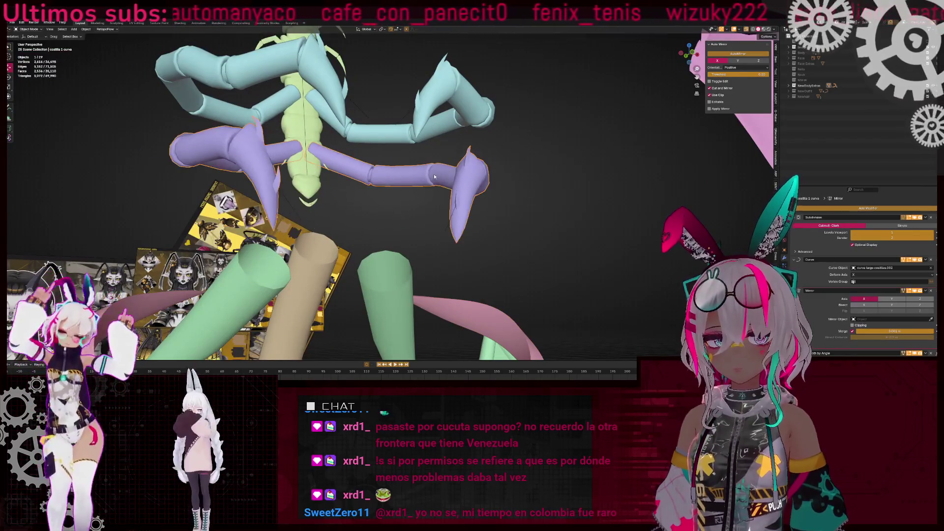
pyautogui.click(415, 173)
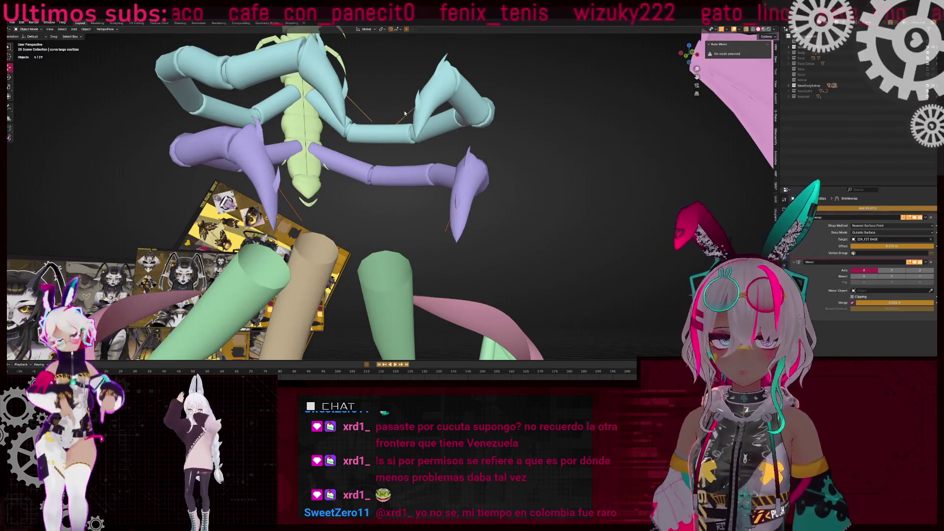
pyautogui.moveTo(405, 114); pyautogui.dragTo(419, 139, button='middle')
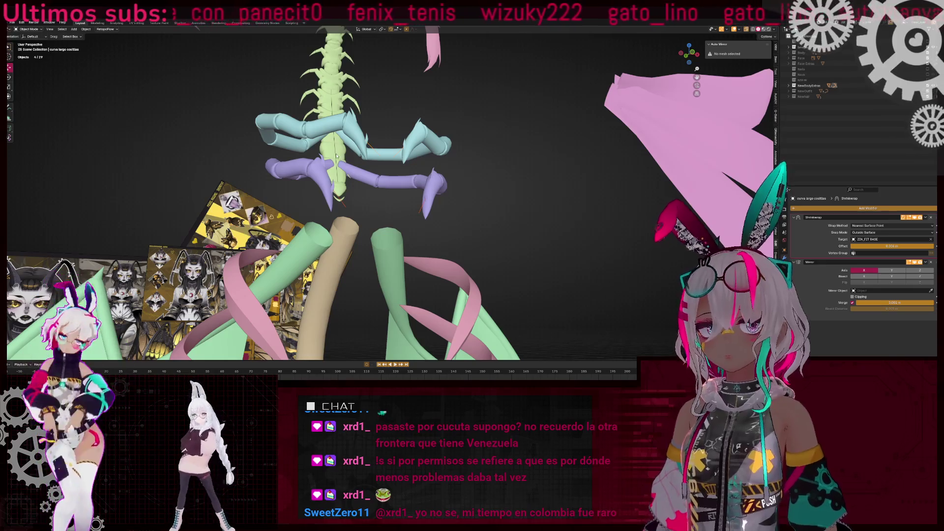
pyautogui.keyDown('shift'); pyautogui.click(336, 156); pyautogui.keyUp('shift')
pyautogui.rightClick(451, 165)
pyautogui.click(433, 216)
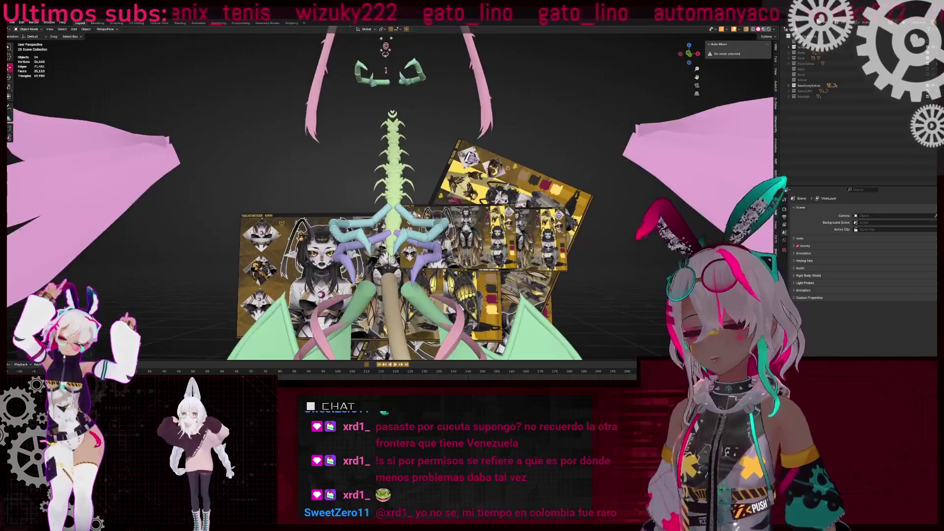
pyautogui.moveTo(388, 172); pyautogui.dragTo(380, 165, button='middle')
pyautogui.click(379, 165)
pyautogui.press('KP_Decimal')
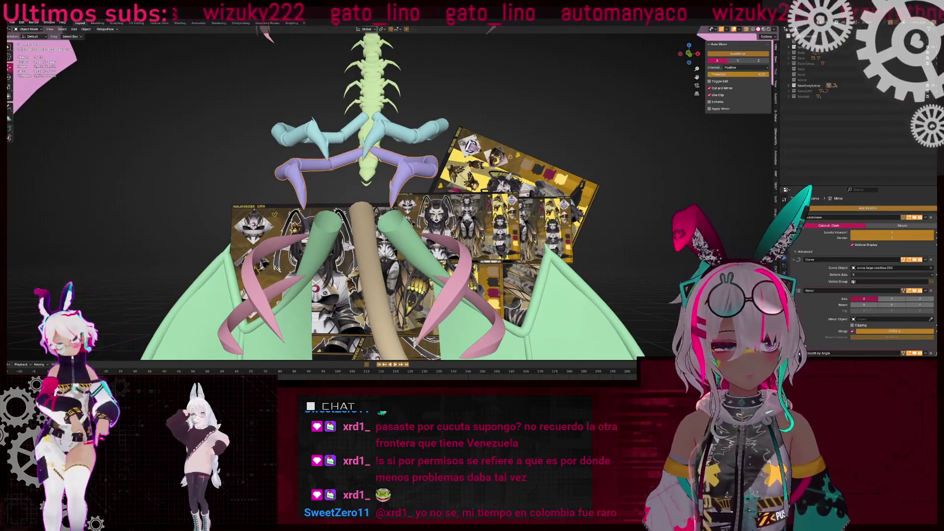
pyautogui.click(295, 131)
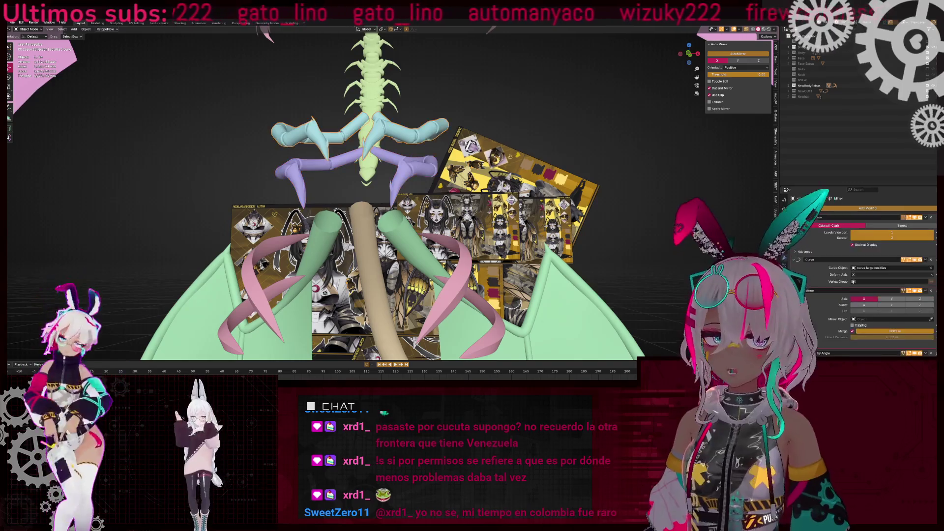
pyautogui.scroll(-3, 815, 230)
pyautogui.moveTo(374, 158); pyautogui.dragTo(371, 134, button='middle')
pyautogui.click(372, 135)
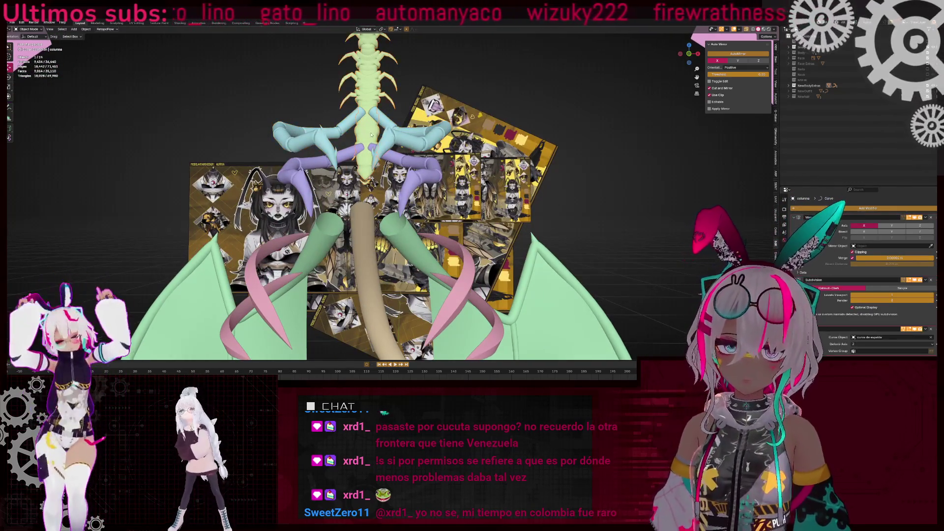
pyautogui.scroll(-3, 818, 226)
pyautogui.scroll(-3, 818, 224)
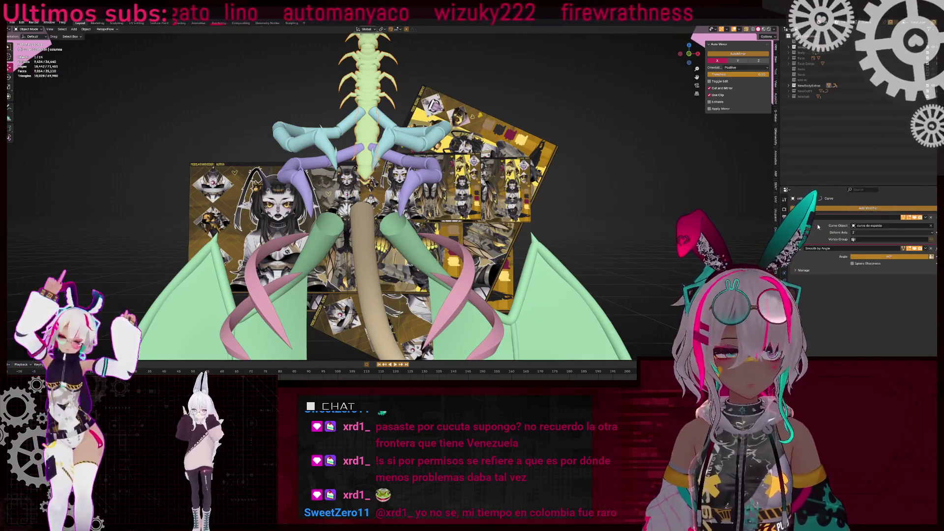
pyautogui.scroll(-2, 817, 224)
pyautogui.moveTo(410, 141)
pyautogui.mouseDown(button='middle')
pyautogui.moveTo(350, 165)
pyautogui.moveTo(398, 170)
pyautogui.moveTo(462, 194)
pyautogui.moveTo(443, 213)
pyautogui.moveTo(535, 210)
pyautogui.mouseUp(button='middle')
pyautogui.press('Tab')
# Add the second rib to the selection and edit both rib meshes together
pyautogui.hotkey('alt', 'z')
pyautogui.press('a')
pyautogui.hotkey('alt', 'z')
pyautogui.press('Tab')
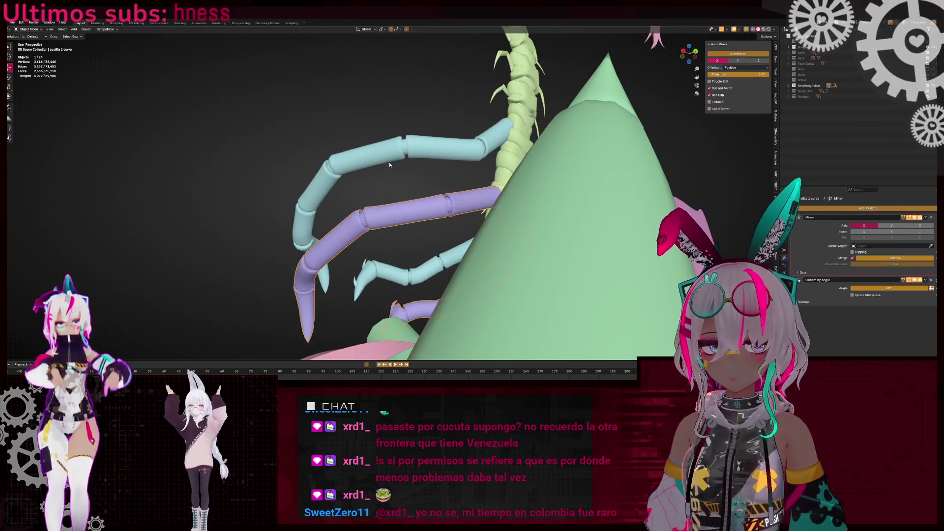
pyautogui.keyDown('shift'); pyautogui.click(443, 191); pyautogui.keyUp('shift')
pyautogui.press('Tab')
pyautogui.hotkey('shift', 'e')
pyautogui.click(414, 220)
pyautogui.hotkey('alt', 'a')
pyautogui.moveTo(415, 220)
pyautogui.mouseDown(button='middle')
pyautogui.moveTo(383, 174)
pyautogui.moveTo(343, 203)
pyautogui.moveTo(360, 232)
pyautogui.mouseUp(button='middle')
# Frame the cyan tube in wireframe view and select an edge loop around it
pyautogui.hotkey('shift', 'z')
pyautogui.hotkey('shift', 'z')
pyautogui.press('KP_Decimal')
pyautogui.moveTo(270, 210); pyautogui.dragTo(275, 211, button='middle')
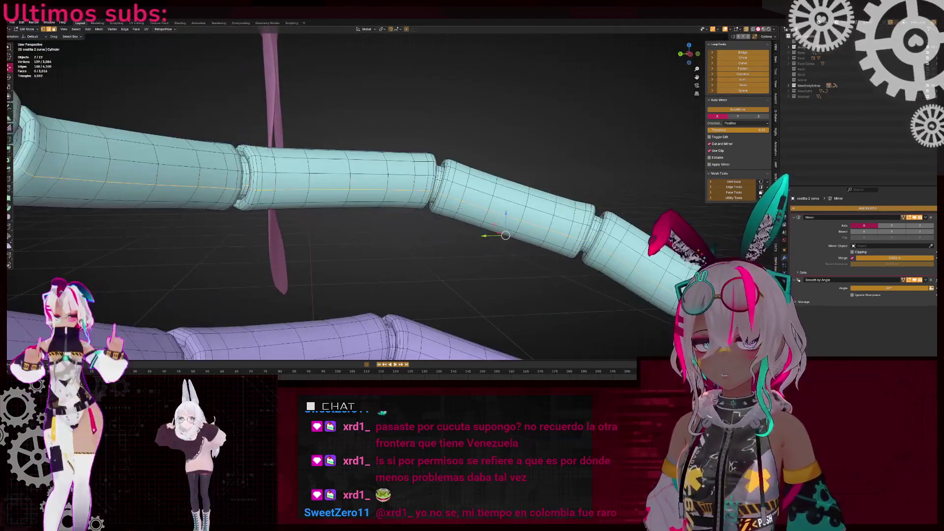
pyautogui.rightClick(473, 208)
pyautogui.press('a')
pyautogui.press('KP_Decimal')
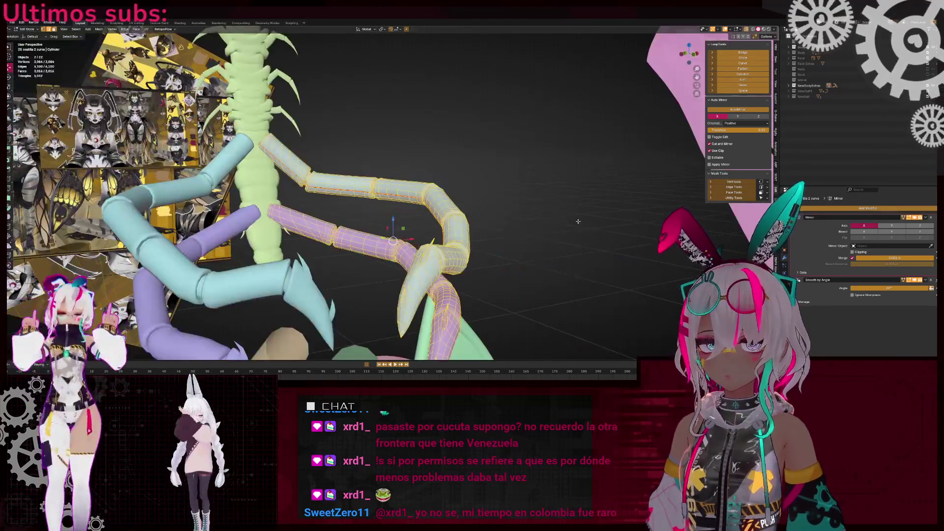
pyautogui.scroll(5, 403, 239)
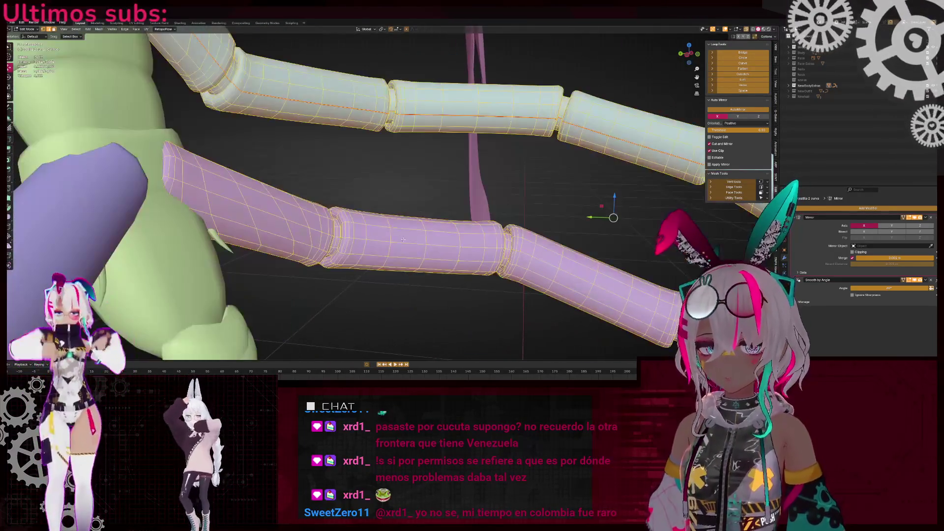
pyautogui.rightClick(558, 206)
pyautogui.click(559, 227)
pyautogui.moveTo(558, 226)
pyautogui.mouseDown(button='middle')
pyautogui.moveTo(351, 201)
pyautogui.moveTo(461, 207)
pyautogui.moveTo(485, 191)
pyautogui.moveTo(431, 196)
pyautogui.moveTo(406, 175)
pyautogui.moveTo(441, 162)
pyautogui.moveTo(406, 226)
pyautogui.mouseUp(button='middle')
pyautogui.hotkey('alt', 'z')
pyautogui.hotkey('alt', 'z')
pyautogui.hotkey('alt', 'z')
pyautogui.hotkey('alt', 'z')
pyautogui.hotkey('alt', 'z')
pyautogui.hotkey('alt', 'z')
# Examine the cyan tube from several angles while picking edges for a seam
pyautogui.moveTo(527, 200)
pyautogui.mouseDown(button='middle')
pyautogui.moveTo(373, 205)
pyautogui.moveTo(484, 134)
pyautogui.mouseUp(button='middle')
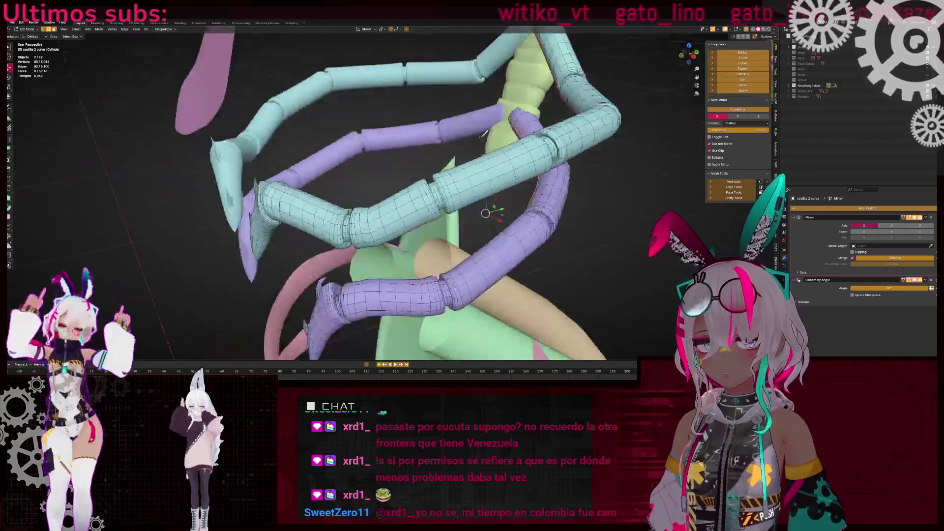
pyautogui.moveTo(373, 193); pyautogui.dragTo(398, 220, button='middle')
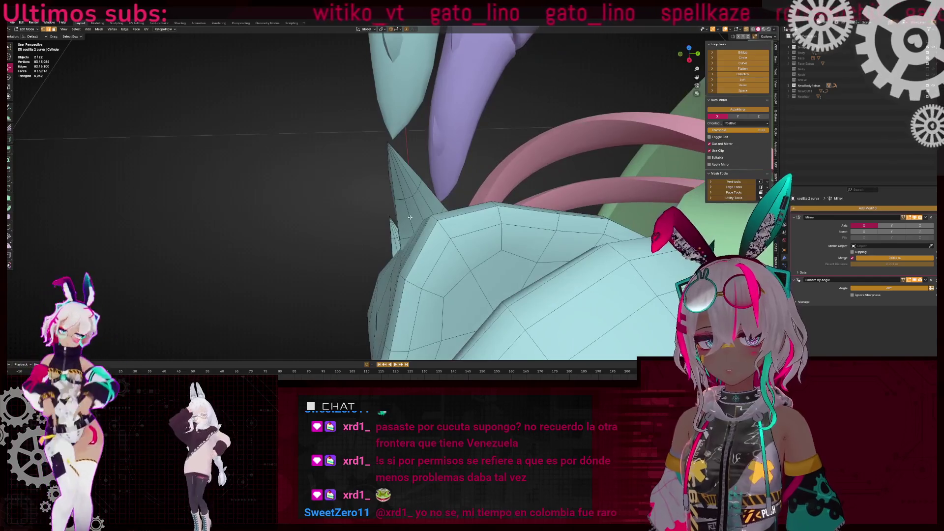
pyautogui.moveTo(437, 207)
pyautogui.mouseDown(button='middle')
pyautogui.moveTo(472, 207)
pyautogui.moveTo(409, 178)
pyautogui.moveTo(418, 209)
pyautogui.moveTo(401, 219)
pyautogui.moveTo(447, 281)
pyautogui.mouseUp(button='middle')
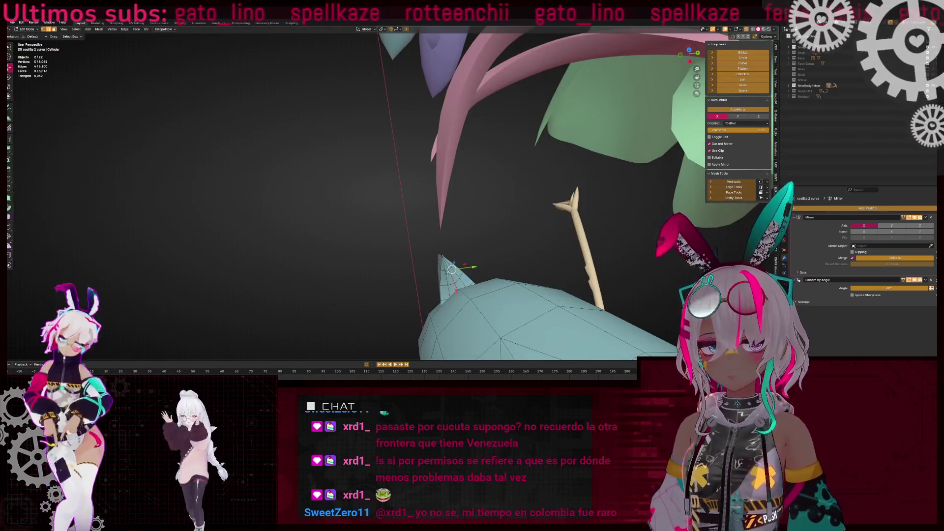
pyautogui.moveTo(370, 196)
pyautogui.mouseDown(button='middle')
pyautogui.moveTo(355, 146)
pyautogui.moveTo(333, 238)
pyautogui.moveTo(389, 204)
pyautogui.mouseUp(button='middle')
pyautogui.scroll(-10, 493, 182)
pyautogui.moveTo(494, 182); pyautogui.dragTo(438, 183, button='middle')
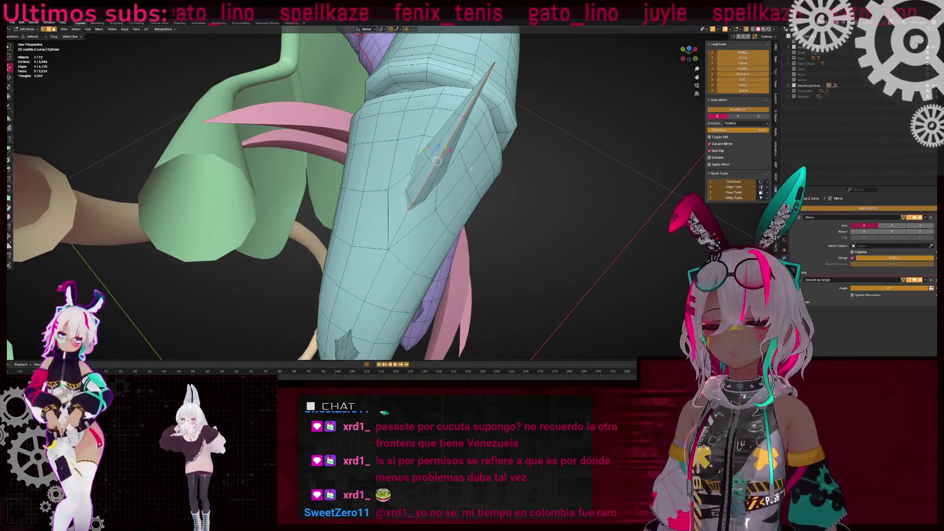
pyautogui.rightClick(488, 162)
pyautogui.moveTo(488, 162)
pyautogui.mouseDown(button='middle')
pyautogui.moveTo(211, 115)
pyautogui.moveTo(313, 169)
pyautogui.moveTo(384, 187)
pyautogui.mouseUp(button='middle')
pyautogui.hotkey('shift', 'z')
pyautogui.hotkey('shift', 'z')
pyautogui.moveTo(383, 154)
pyautogui.mouseDown(button='middle')
pyautogui.moveTo(505, 250)
pyautogui.moveTo(395, 193)
pyautogui.mouseUp(button='middle')
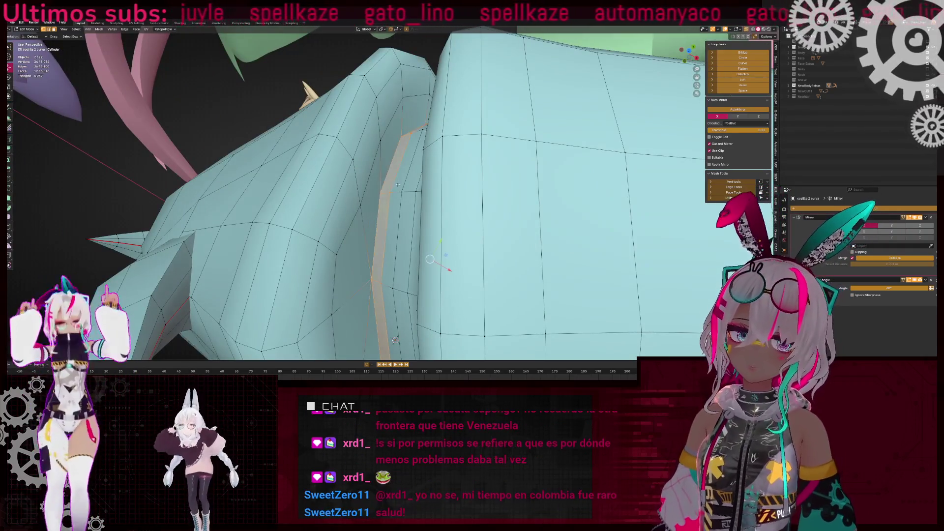
pyautogui.scroll(-5, 480, 202)
pyautogui.rightClick(431, 185)
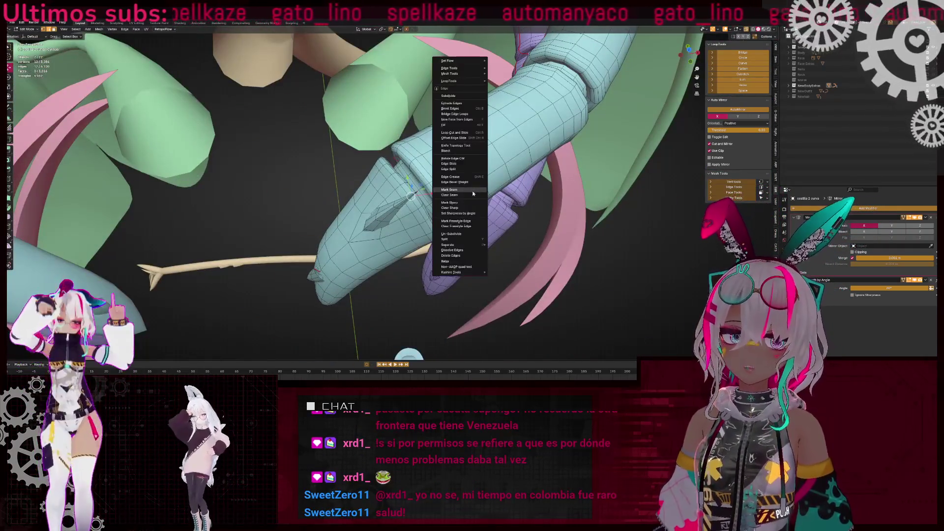
pyautogui.hotkey('shift', 'z')
pyautogui.moveTo(431, 185)
pyautogui.mouseDown(button='middle')
pyautogui.moveTo(372, 238)
pyautogui.moveTo(390, 201)
pyautogui.moveTo(399, 243)
pyautogui.moveTo(368, 358)
pyautogui.moveTo(359, 222)
pyautogui.moveTo(344, 207)
pyautogui.mouseUp(button='middle')
pyautogui.hotkey('shift', 'z')
# Mark the chosen edge loop on the cyan tube as a UV seam
pyautogui.hotkey('ctrl', 'l')
pyautogui.hotkey('alt', 'a')
pyautogui.scroll(-5, 432, 202)
pyautogui.rightClick(433, 201)
pyautogui.press('Escape')
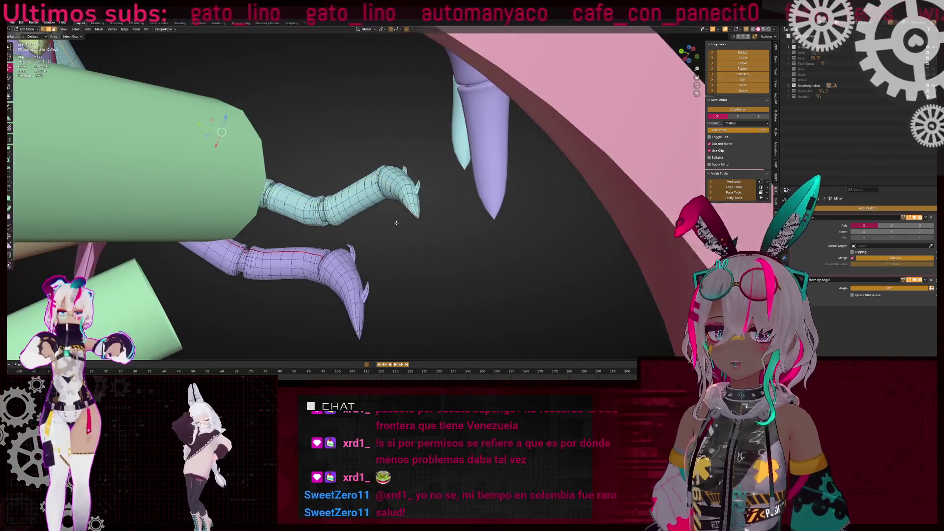
pyautogui.scroll(5, 397, 223)
pyautogui.moveTo(396, 223); pyautogui.dragTo(453, 184, button='middle')
pyautogui.rightClick(457, 181)
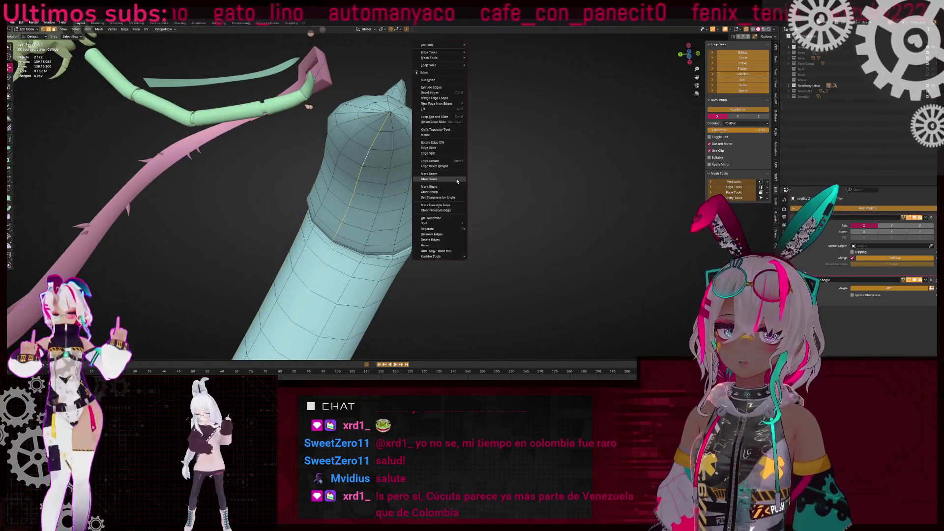
pyautogui.click(450, 174)
# Select the purple tube section and mark its edges as a seam
pyautogui.scroll(-3, 435, 166)
pyautogui.press('l')
pyautogui.scroll(4, 435, 166)
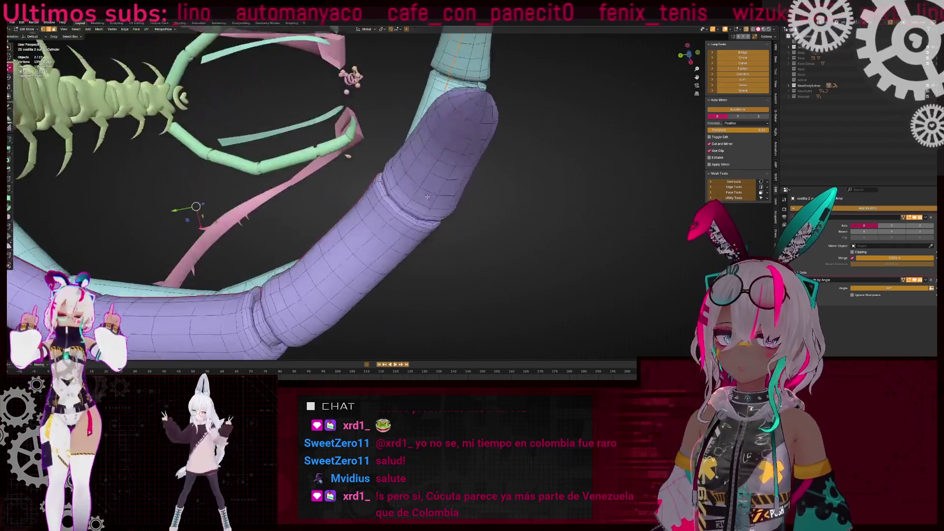
pyautogui.scroll(-4, 431, 164)
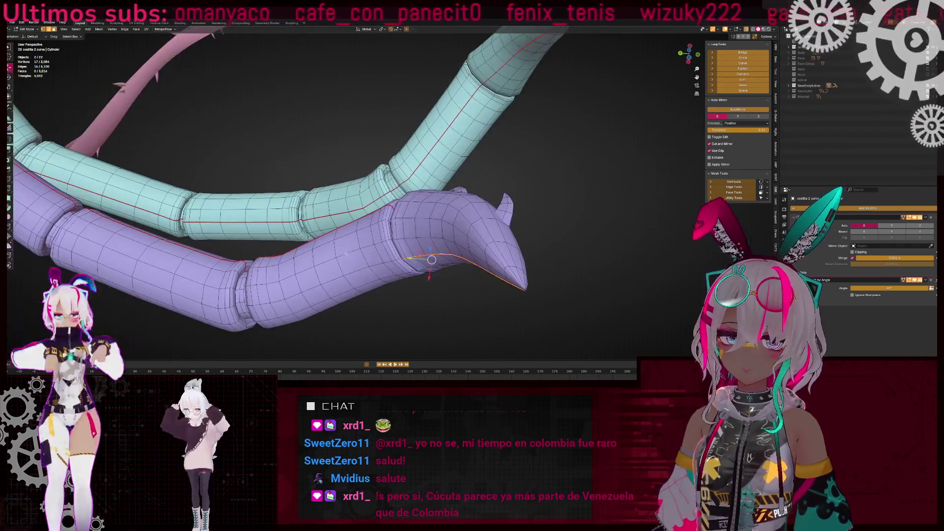
pyautogui.moveTo(430, 163); pyautogui.dragTo(433, 251, button='middle')
pyautogui.scroll(4, 434, 251)
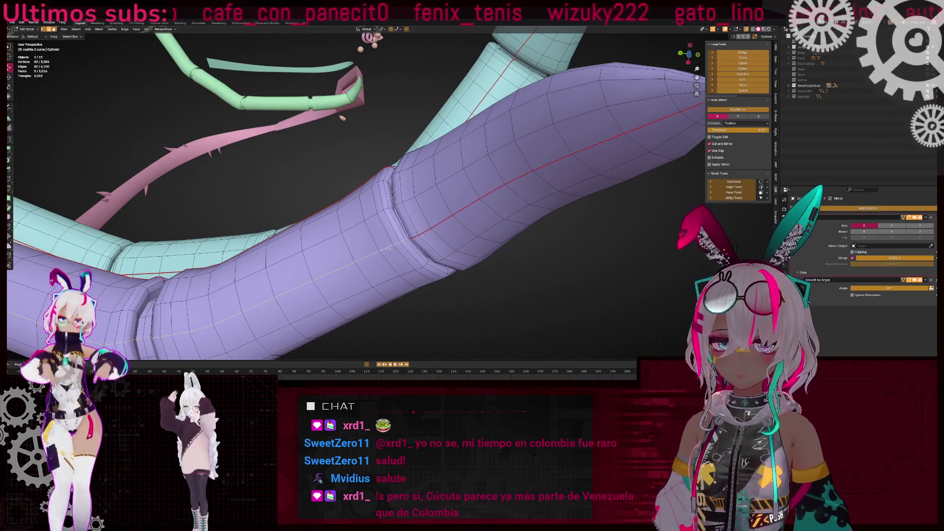
pyautogui.scroll(-3, 388, 249)
pyautogui.rightClick(502, 221)
pyautogui.press('Escape')
pyautogui.moveTo(502, 221)
pyautogui.mouseDown(button='middle')
pyautogui.moveTo(301, 200)
pyautogui.moveTo(437, 170)
pyautogui.moveTo(411, 181)
pyautogui.moveTo(433, 210)
pyautogui.mouseUp(button='middle')
pyautogui.rightClick(452, 209)
pyautogui.click(452, 209)
pyautogui.scroll(5, 403, 209)
pyautogui.moveTo(467, 161)
pyautogui.mouseDown(button='middle')
pyautogui.moveTo(521, 195)
pyautogui.moveTo(548, 198)
pyautogui.moveTo(492, 204)
pyautogui.mouseUp(button='middle')
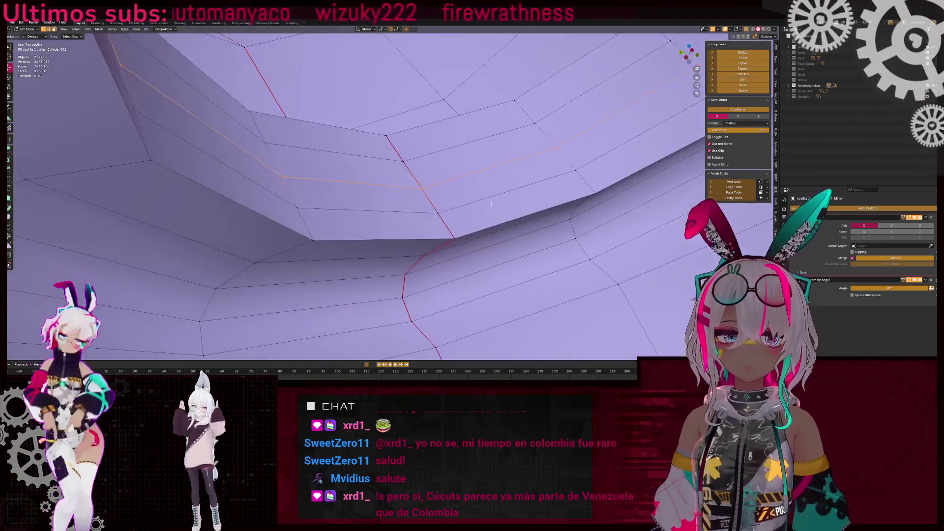
# Add edge loops of the purple rib tube to the selection, checking them in wireframe
pyautogui.moveTo(450, 188); pyautogui.dragTo(457, 216, button='middle')
pyautogui.rightClick(559, 150)
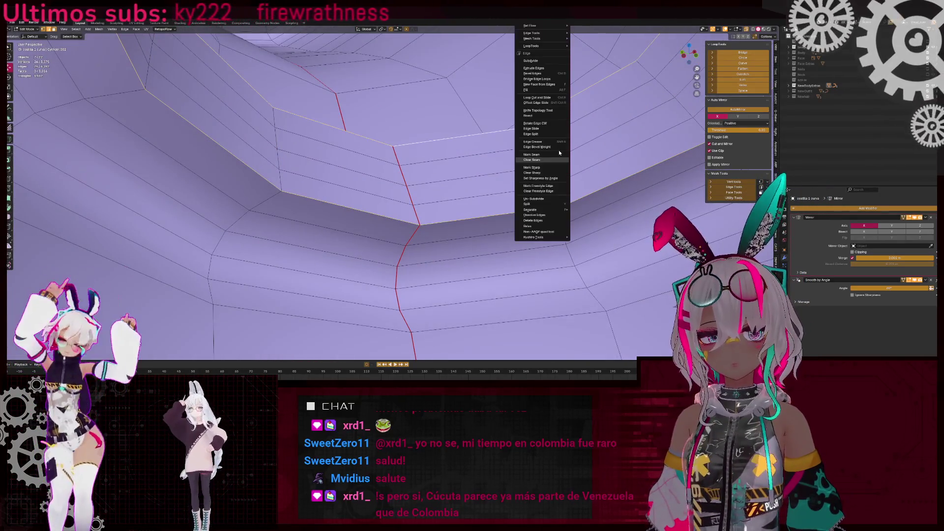
pyautogui.click(546, 157)
pyautogui.press('KP_Decimal')
pyautogui.hotkey('shift', 'z')
pyautogui.moveTo(358, 176)
pyautogui.mouseDown(button='middle')
pyautogui.moveTo(434, 214)
pyautogui.moveTo(332, 209)
pyautogui.mouseUp(button='middle')
pyautogui.hotkey('shift', 'z')
# Add the tube's inner edge loop, mark all selected loops as seams, and zoom out
pyautogui.keyDown('alt'); pyautogui.keyDown('shift'); pyautogui.click(393, 143); pyautogui.keyUp('shift'); pyautogui.keyUp('alt')
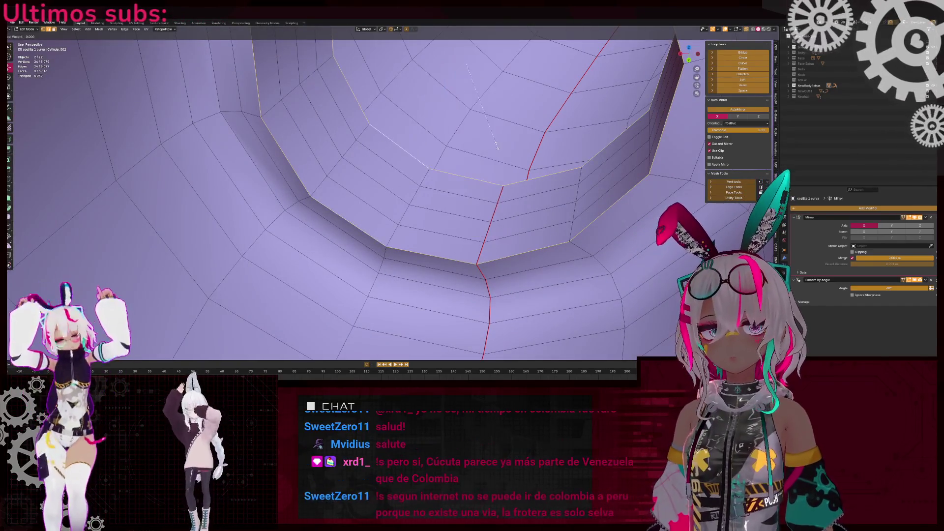
pyautogui.press('Escape')
pyautogui.hotkey('ctrl', 'e')
pyautogui.click(417, 178)
pyautogui.moveTo(416, 178)
pyautogui.mouseDown(button='middle')
pyautogui.moveTo(436, 215)
pyautogui.moveTo(482, 217)
pyautogui.moveTo(371, 200)
pyautogui.mouseUp(button='middle')
pyautogui.hotkey('shift', 'z')
pyautogui.scroll(5, 455, 208)
pyautogui.hotkey('shift', 'z')
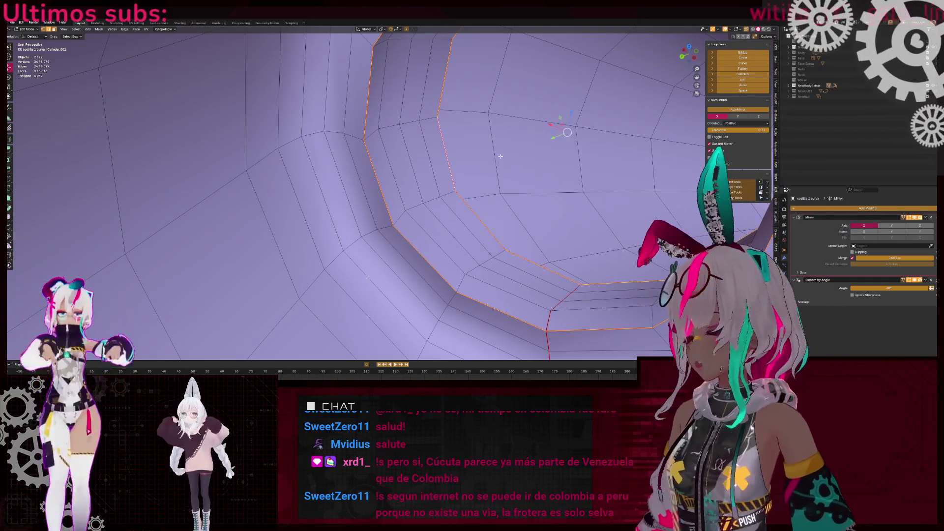
pyautogui.scroll(-10, 500, 156)
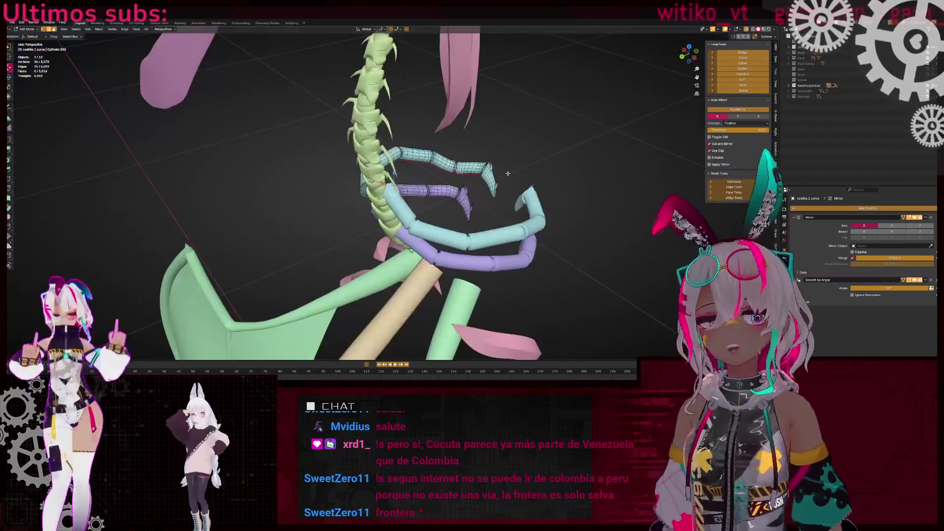
# Mark the selected edge loop at the purple tube's opening as a seam
pyautogui.scroll(10, 443, 155)
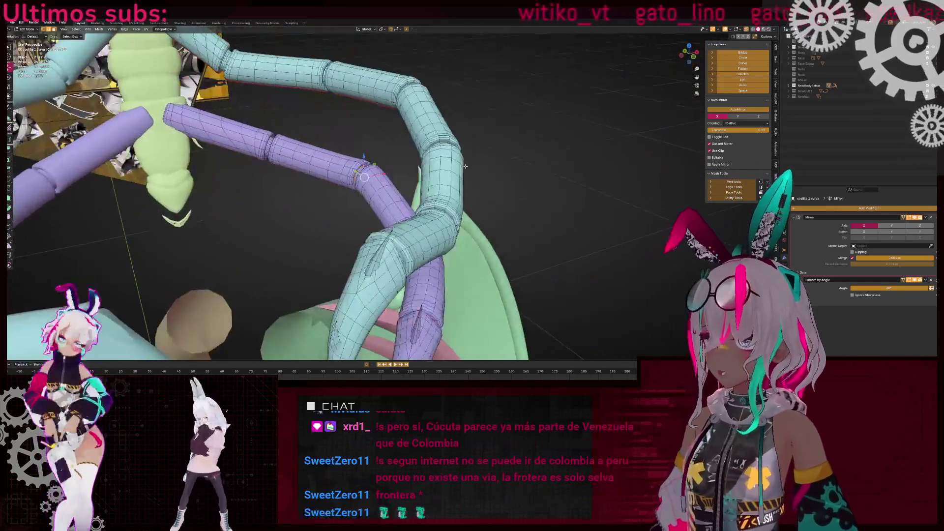
pyautogui.hotkey('shift', 'z')
pyautogui.moveTo(443, 154); pyautogui.dragTo(381, 192, button='middle')
pyautogui.hotkey('shift', 'z')
pyautogui.scroll(-5, 381, 193)
pyautogui.scroll(5, 382, 193)
pyautogui.hotkey('shift', 'z')
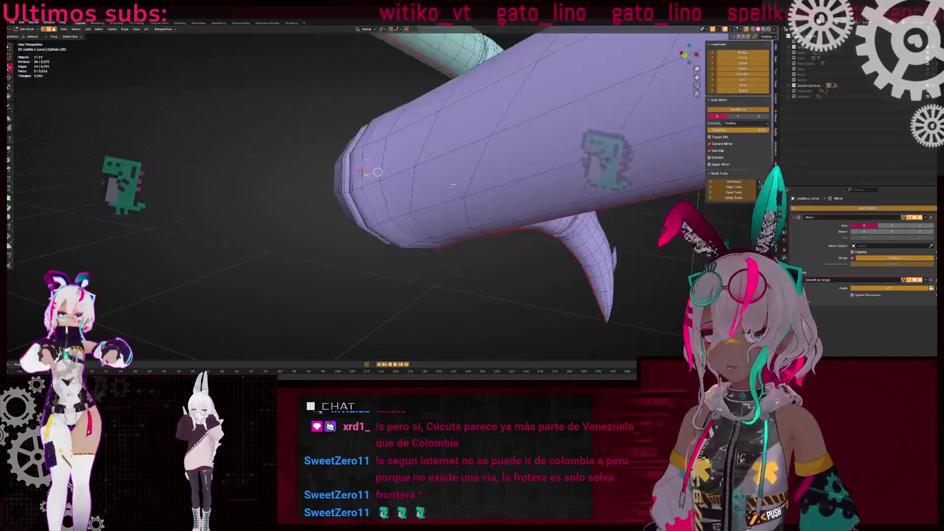
pyautogui.scroll(5, 291, 152)
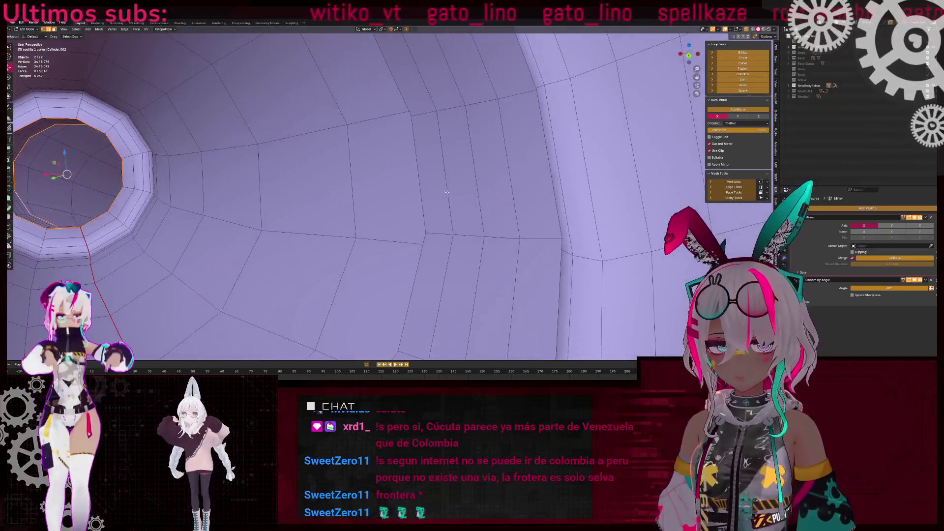
pyautogui.moveTo(447, 192); pyautogui.dragTo(521, 185, button='middle')
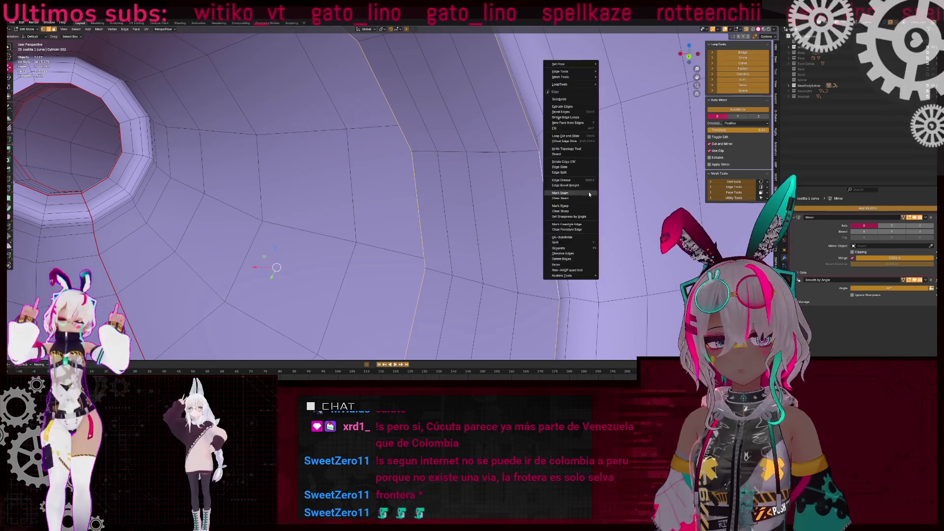
pyautogui.click(590, 193)
# Delete the unwanted selected faces from the purple tube and return to Object Mode
pyautogui.scroll(-5, 264, 176)
pyautogui.hotkey('shift', 'z')
pyautogui.scroll(2, 264, 175)
pyautogui.hotkey('shift', 'z')
pyautogui.moveTo(282, 172); pyautogui.dragTo(441, 203, button='middle')
pyautogui.hotkey('shift', 'z')
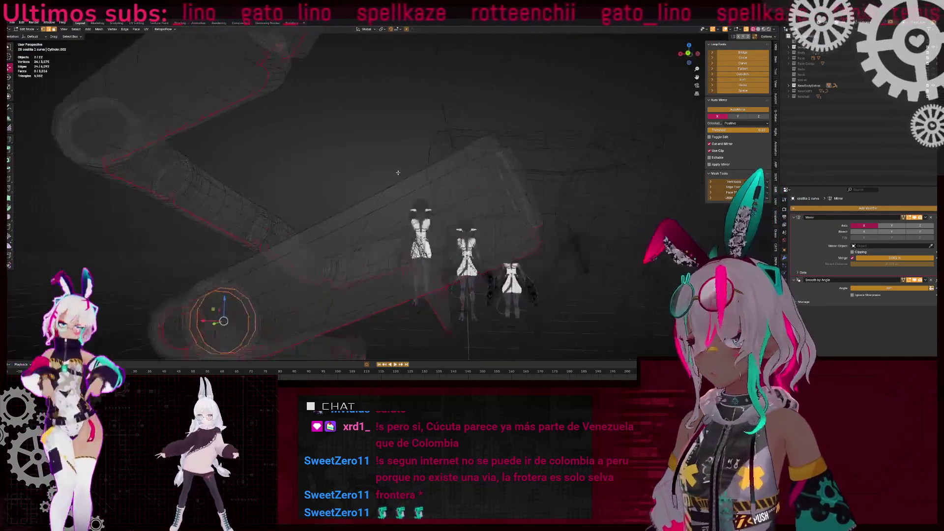
pyautogui.moveTo(398, 173); pyautogui.dragTo(382, 188, button='middle')
pyautogui.hotkey('shift', 'z')
pyautogui.scroll(8, 370, 204)
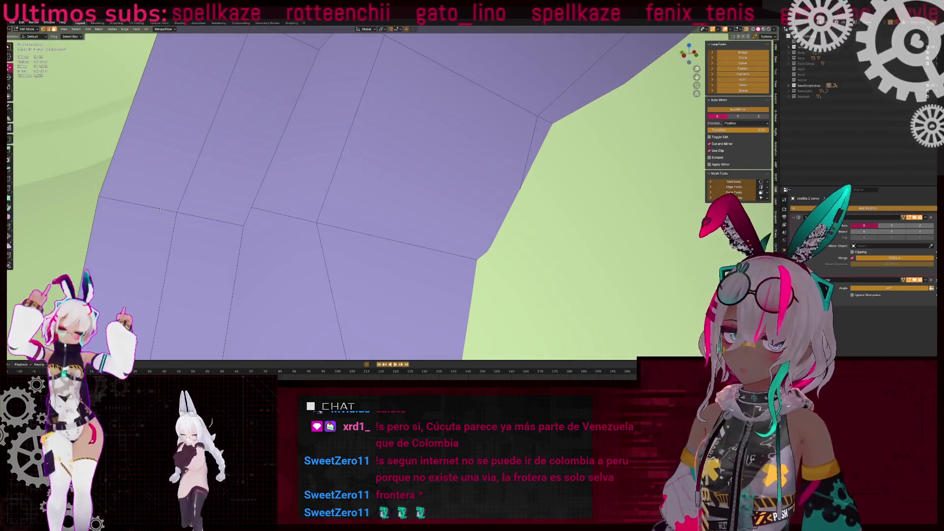
pyautogui.moveTo(204, 217); pyautogui.dragTo(357, 188, button='middle')
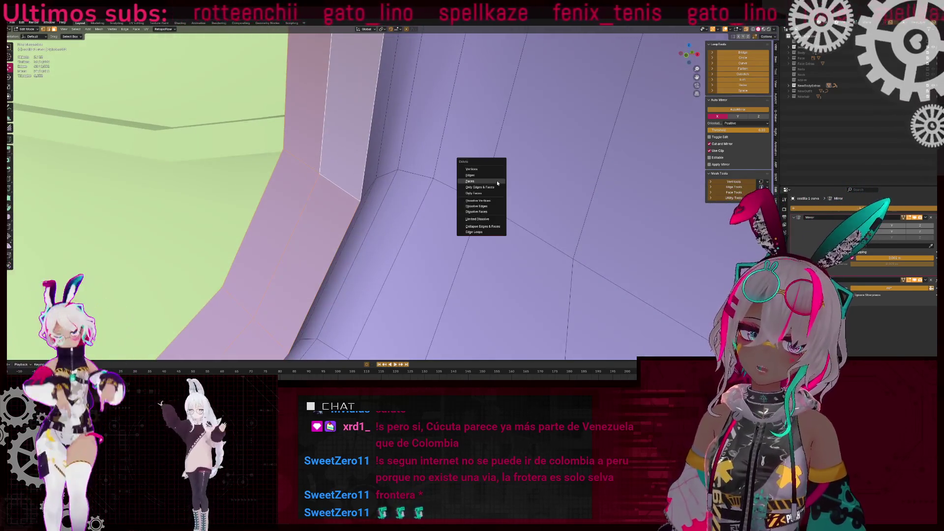
pyautogui.click(496, 182)
pyautogui.scroll(-10, 497, 182)
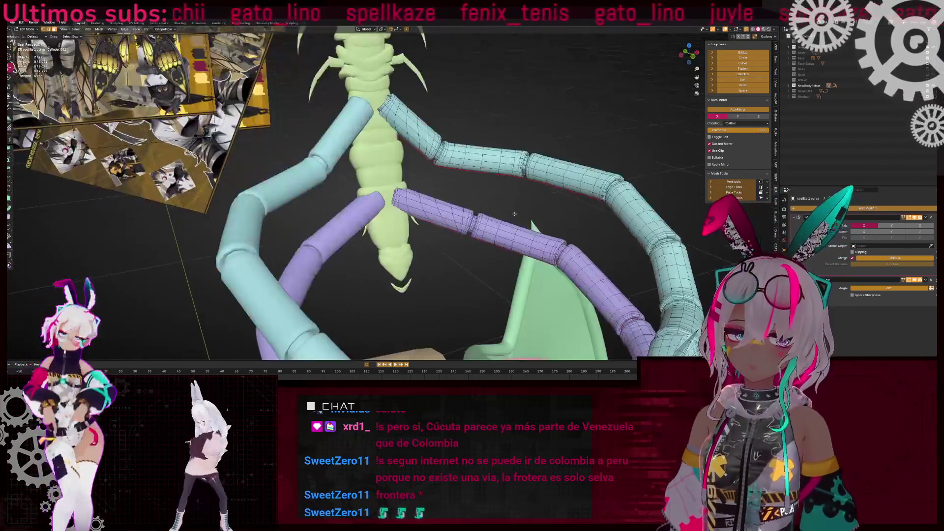
pyautogui.moveTo(514, 214); pyautogui.dragTo(359, 235, button='middle')
pyautogui.press('Tab')
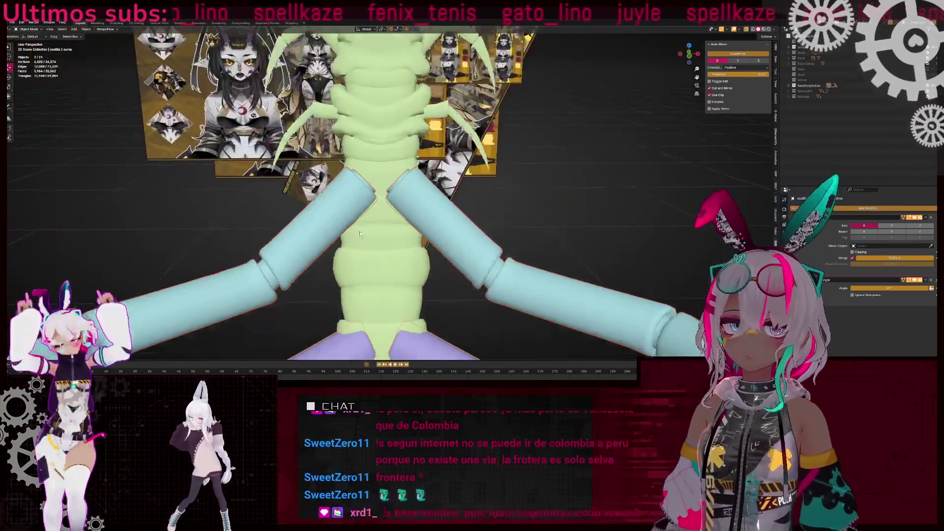
# Delete the selected faces of the cyan tube in Edit Mode
pyautogui.press('Tab')
pyautogui.scroll(4, 400, 187)
pyautogui.moveTo(420, 182); pyautogui.dragTo(385, 184, button='middle')
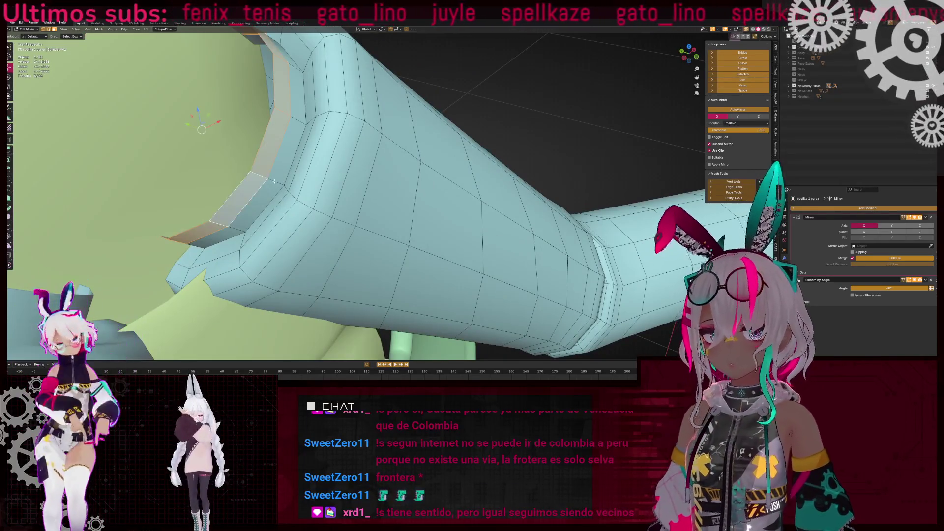
pyautogui.click(444, 168)
pyautogui.scroll(-4, 444, 167)
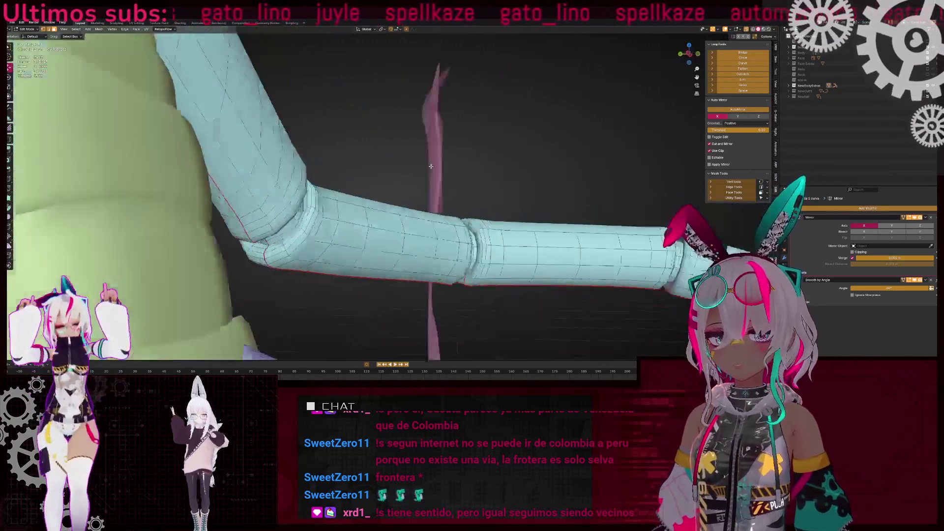
# Mark the cyan tube's selected inner edge loops as seams
pyautogui.moveTo(431, 167); pyautogui.dragTo(389, 158, button='middle')
pyautogui.scroll(3, 379, 155)
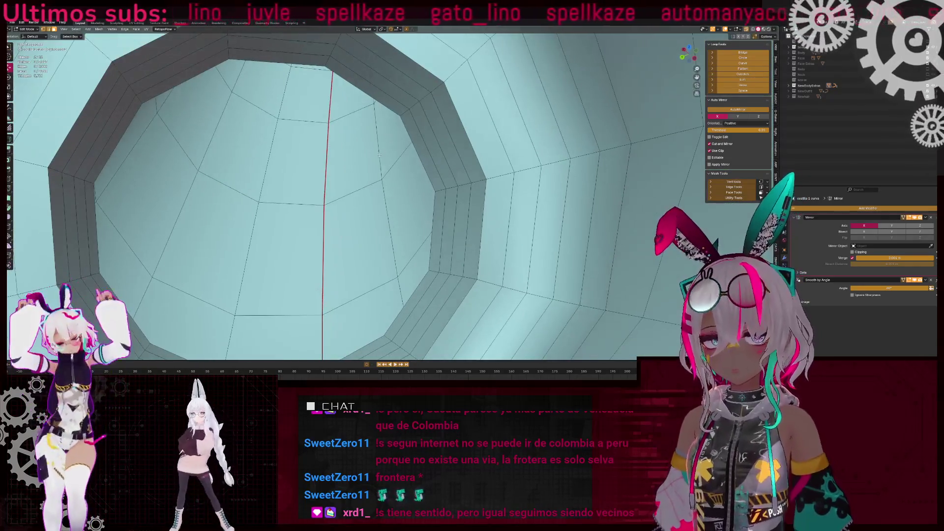
pyautogui.scroll(-4, 470, 135)
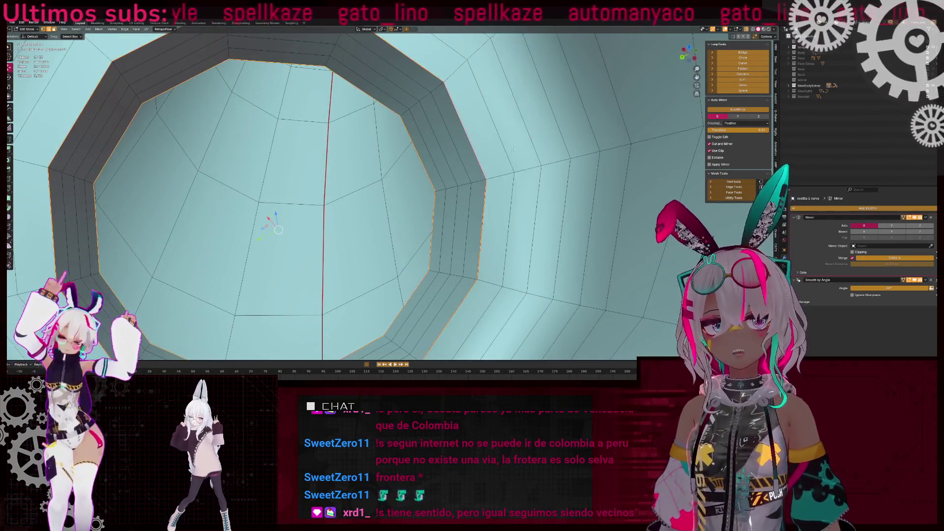
pyautogui.press('z')
pyautogui.scroll(3, 349, 169)
pyautogui.scroll(-4, 349, 170)
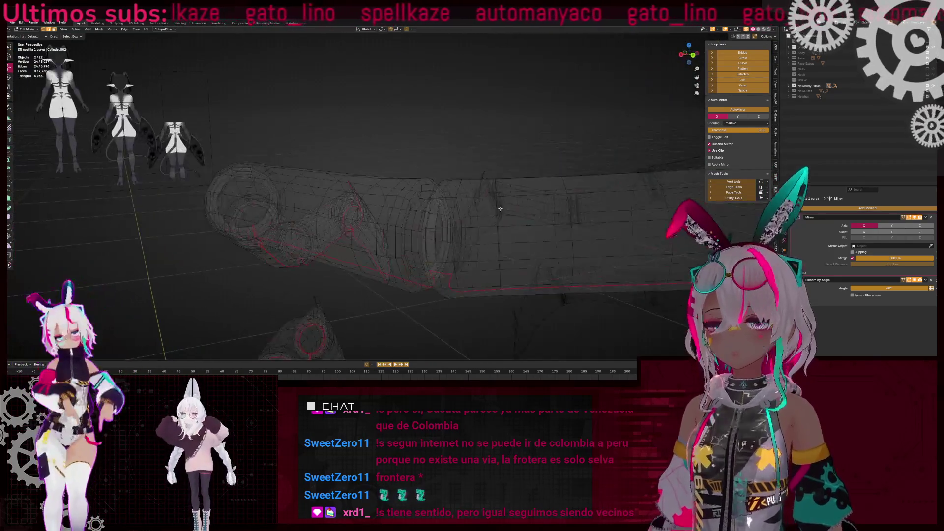
pyautogui.press('z')
pyautogui.scroll(5, 369, 178)
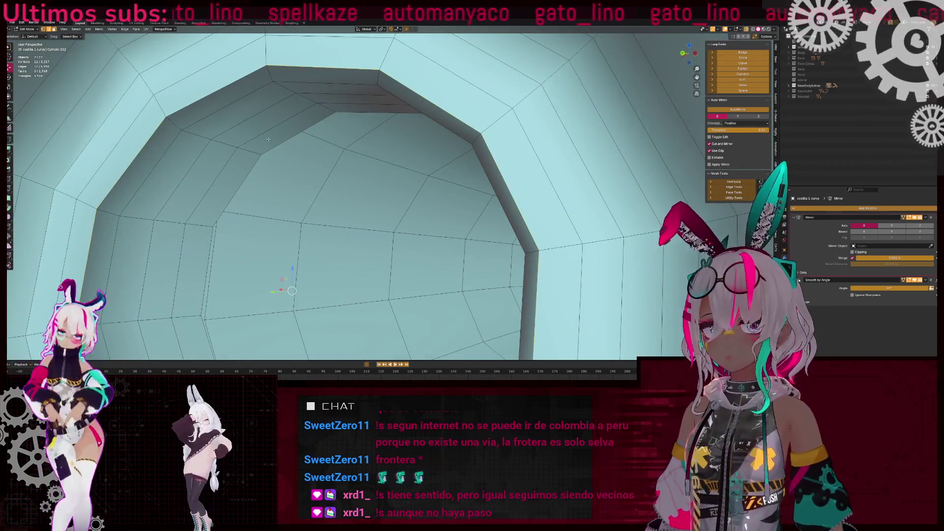
pyautogui.keyDown('alt'); pyautogui.keyDown('shift'); pyautogui.click(268, 140); pyautogui.keyUp('shift'); pyautogui.keyUp('alt')
pyautogui.rightClick(395, 144)
pyautogui.press('Escape')
pyautogui.rightClick(393, 150)
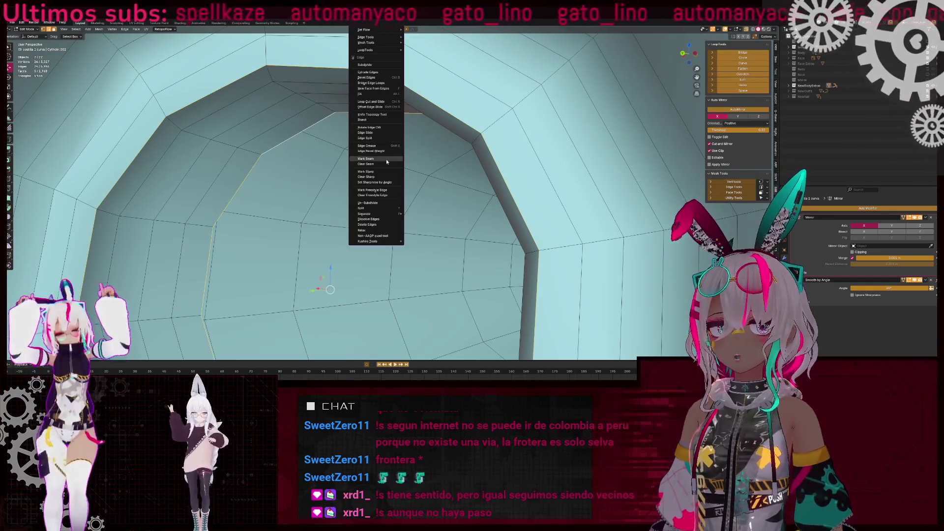
pyautogui.click(385, 158)
# Mark another edge loop on the side of the cyan tube as a seam
pyautogui.scroll(-4, 385, 158)
pyautogui.press('z')
pyautogui.moveTo(385, 158)
pyautogui.mouseDown(button='middle')
pyautogui.moveTo(434, 199)
pyautogui.moveTo(242, 179)
pyautogui.mouseUp(button='middle')
pyautogui.press('z')
pyautogui.scroll(5, 435, 199)
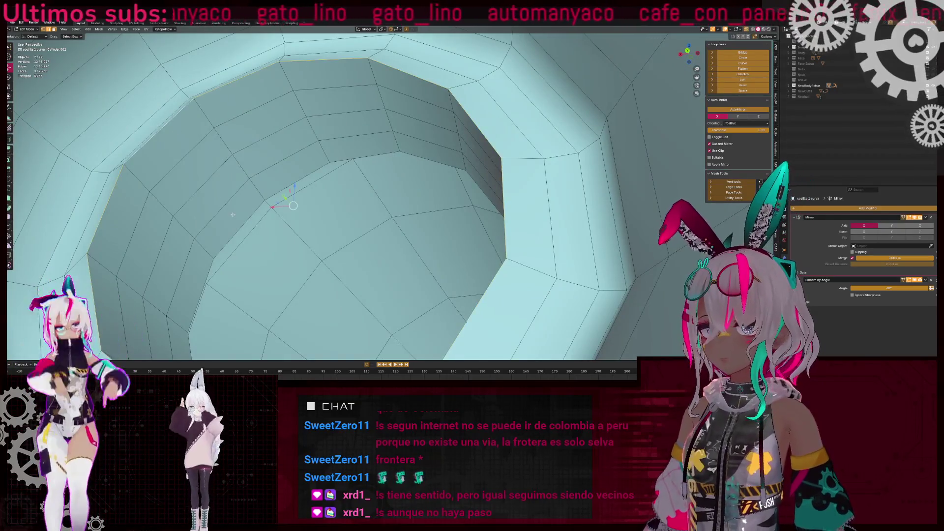
pyautogui.press('z')
pyautogui.scroll(-3, 406, 211)
pyautogui.moveTo(406, 210)
pyautogui.mouseDown(button='middle')
pyautogui.moveTo(368, 196)
pyautogui.moveTo(443, 192)
pyautogui.moveTo(402, 169)
pyautogui.mouseUp(button='middle')
pyautogui.press('z')
pyautogui.scroll(3, 456, 193)
pyautogui.scroll(-3, 456, 192)
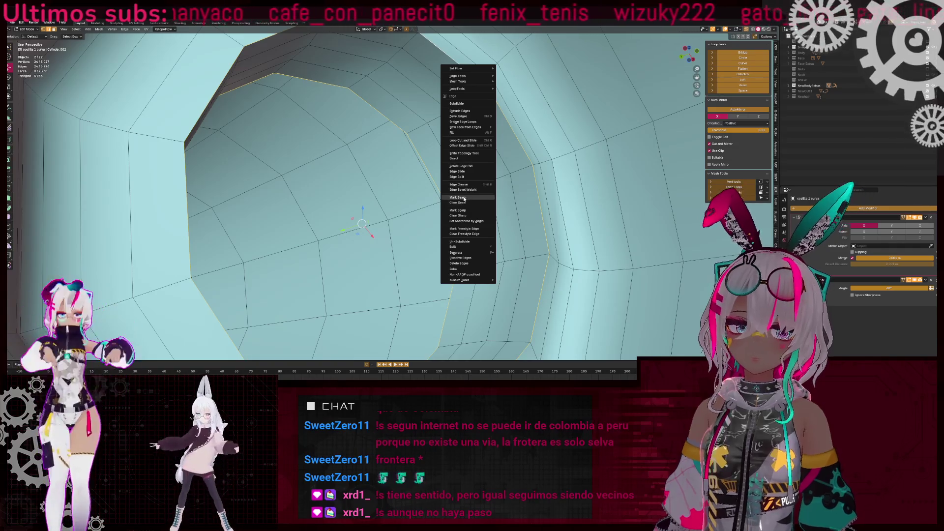
pyautogui.click(464, 198)
# Mark the edge loop at the cyan tube's bent joint as a seam
pyautogui.scroll(-4, 463, 198)
pyautogui.press('z')
pyautogui.moveTo(464, 198); pyautogui.dragTo(427, 194, button='middle')
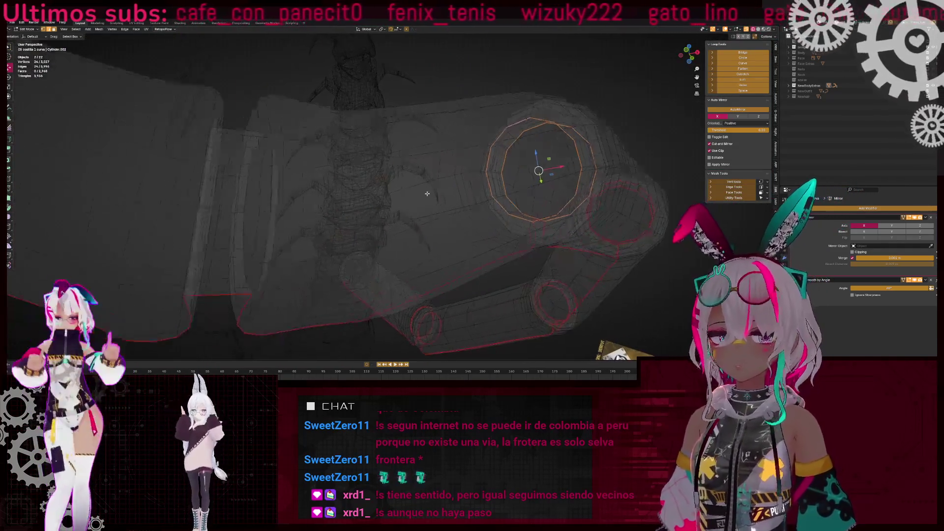
pyautogui.scroll(4, 427, 194)
pyautogui.press('z')
pyautogui.scroll(3, 512, 199)
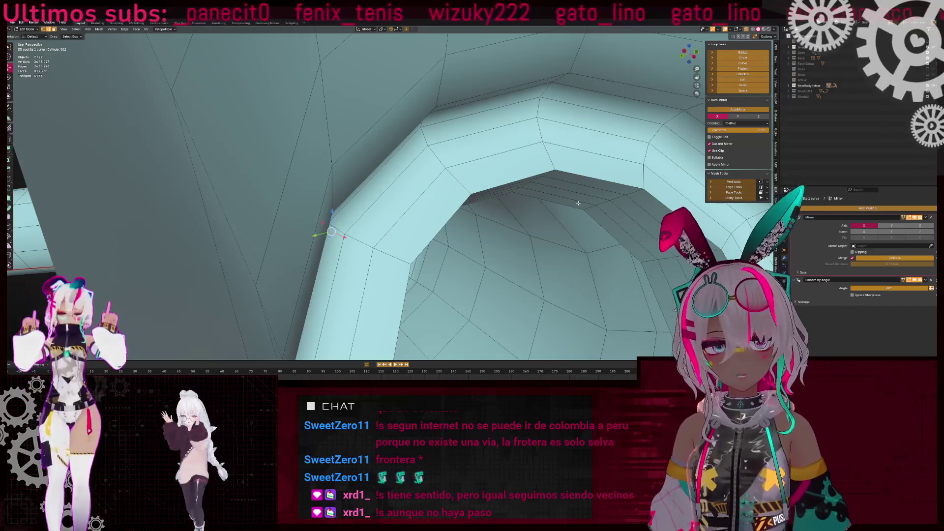
pyautogui.rightClick(593, 182)
pyautogui.click(605, 182)
# Orbit along the limb to check the red seam running across the joint
pyautogui.scroll(-4, 605, 182)
pyautogui.press('z')
pyautogui.moveTo(605, 182); pyautogui.dragTo(387, 205, button='middle')
pyautogui.scroll(4, 387, 204)
pyautogui.press('z')
pyautogui.scroll(3, 393, 199)
pyautogui.press('z')
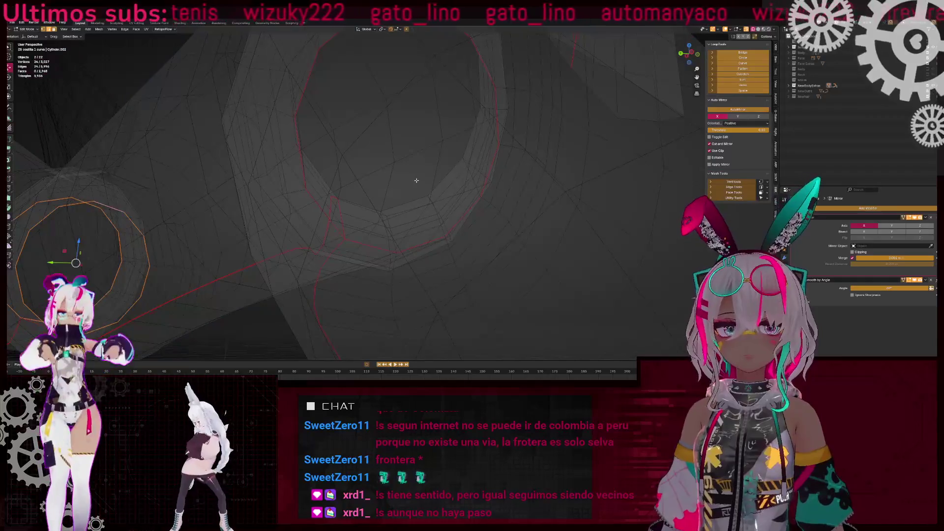
pyautogui.scroll(-4, 400, 194)
pyautogui.scroll(4, 418, 201)
pyautogui.press('z')
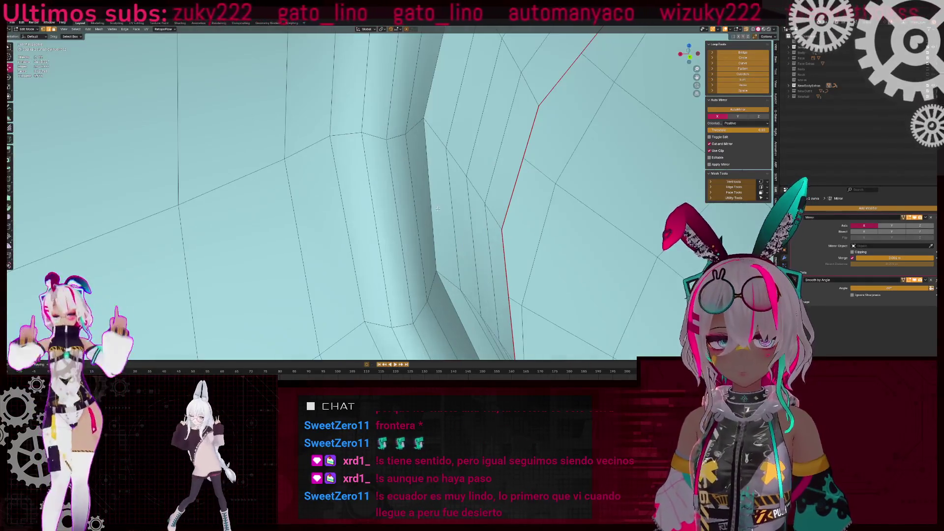
pyautogui.moveTo(368, 180)
pyautogui.mouseDown(button='middle')
pyautogui.moveTo(496, 209)
pyautogui.moveTo(480, 190)
pyautogui.moveTo(443, 185)
pyautogui.moveTo(460, 158)
pyautogui.moveTo(435, 166)
pyautogui.mouseUp(button='middle')
pyautogui.hotkey('alt', 'z')
pyautogui.hotkey('alt', 'z')
pyautogui.scroll(8, 414, 148)
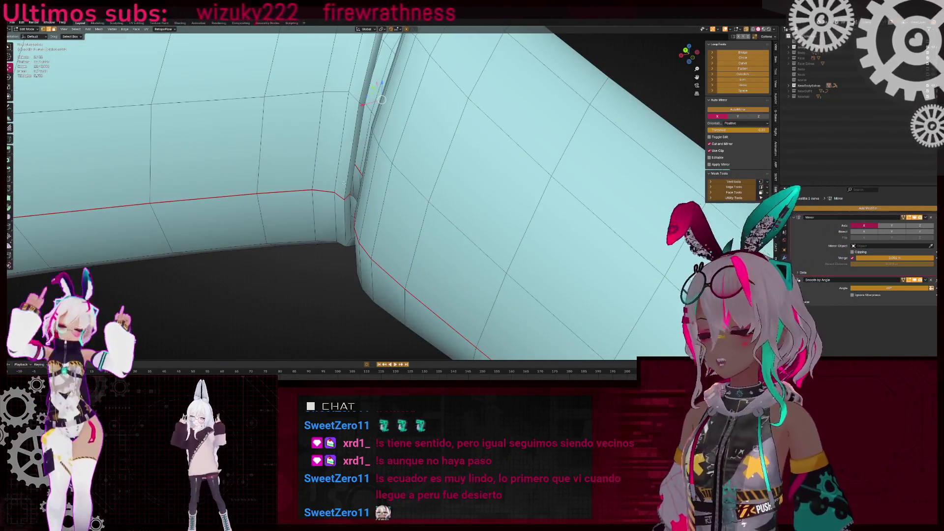
pyautogui.scroll(-8, 344, 183)
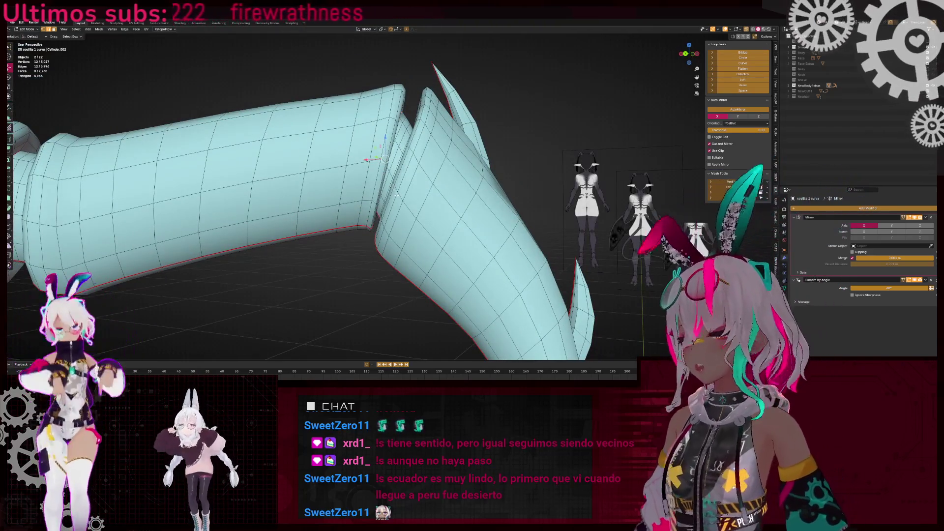
pyautogui.scroll(3, 397, 196)
pyautogui.scroll(-6, 423, 197)
pyautogui.moveTo(423, 196)
pyautogui.mouseDown(button='middle')
pyautogui.moveTo(379, 192)
pyautogui.moveTo(508, 235)
pyautogui.moveTo(388, 185)
pyautogui.moveTo(338, 206)
pyautogui.moveTo(353, 154)
pyautogui.moveTo(373, 151)
pyautogui.mouseUp(button='middle')
pyautogui.scroll(6, 374, 189)
pyautogui.scroll(-4, 374, 189)
pyautogui.hotkey('alt', 'z')
pyautogui.scroll(5, 417, 197)
pyautogui.hotkey('alt', 'z')
pyautogui.scroll(5, 507, 234)
pyautogui.scroll(-5, 508, 235)
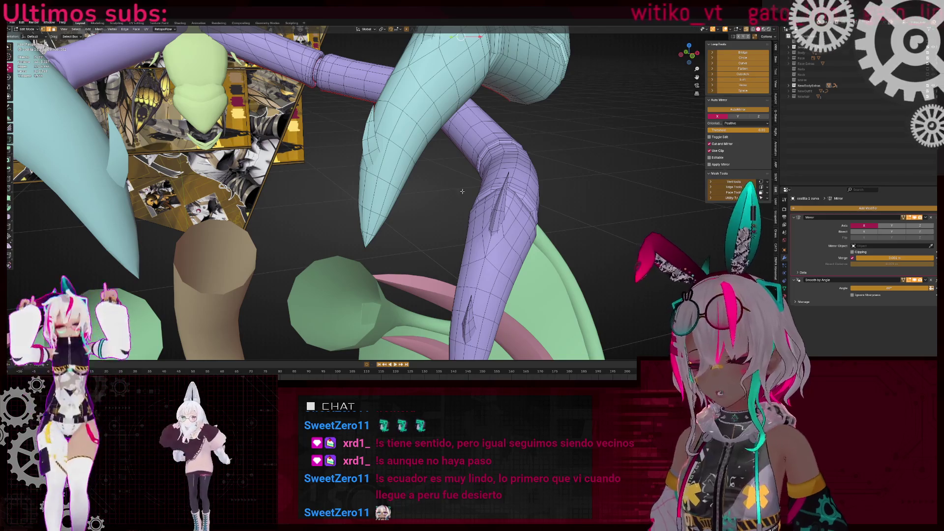
pyautogui.moveTo(423, 170)
pyautogui.mouseDown(button='middle')
pyautogui.moveTo(403, 197)
pyautogui.moveTo(423, 212)
pyautogui.mouseUp(button='middle')
pyautogui.scroll(-5, 404, 197)
# Switch editing to the columna spine, select all its geometry and clear its seams
pyautogui.hotkey('alt', 'q')
pyautogui.press('KP_Decimal')
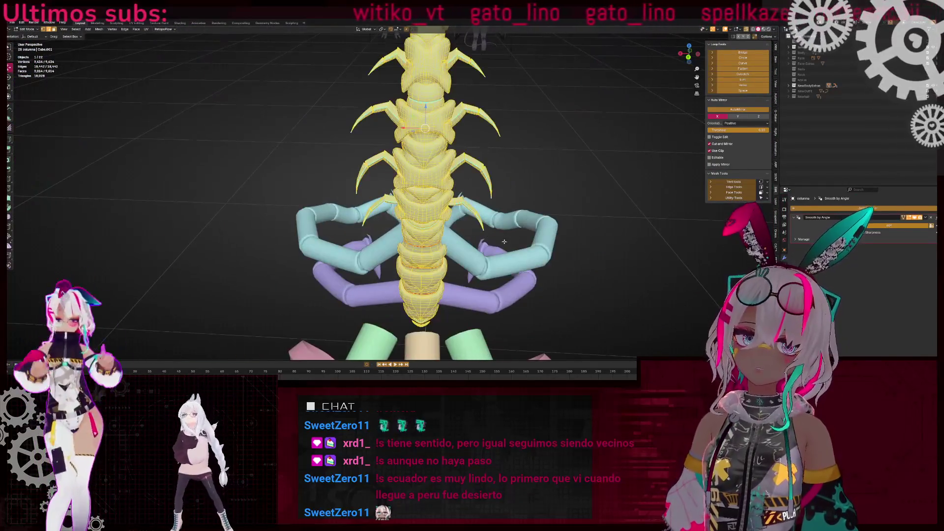
pyautogui.moveTo(412, 163); pyautogui.dragTo(484, 33, button='middle')
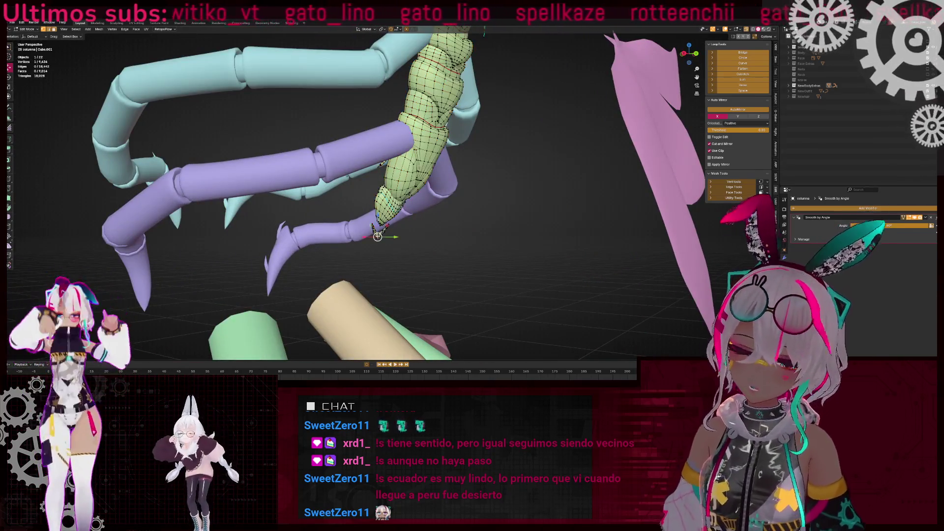
pyautogui.press('KP_1')
pyautogui.hotkey('ctrl', 'l')
pyautogui.press('KP_Divide')
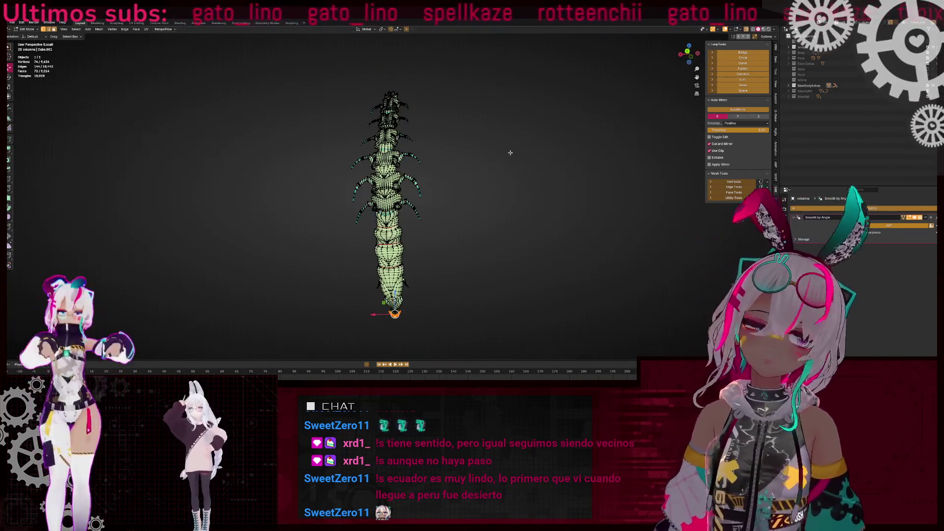
pyautogui.moveTo(497, 207)
pyautogui.mouseDown(button='middle')
pyautogui.moveTo(412, 171)
pyautogui.moveTo(492, 182)
pyautogui.mouseUp(button='middle')
pyautogui.press('a')
pyautogui.rightClick(521, 183)
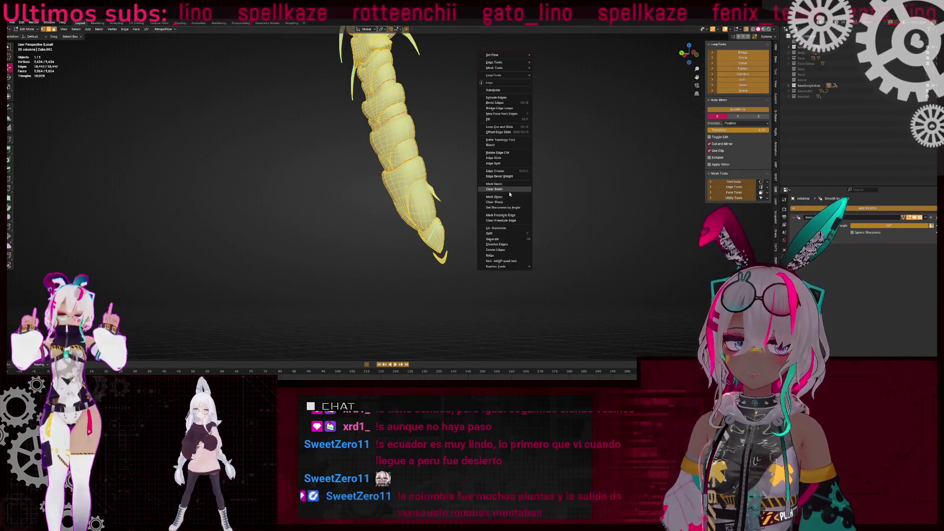
pyautogui.click(506, 189)
# Select the upper and lower spine segments and merge their selected vertices
pyautogui.scroll(3, 401, 168)
pyautogui.press('l')
pyautogui.moveTo(413, 169)
pyautogui.mouseDown(button='middle')
pyautogui.moveTo(422, 176)
pyautogui.moveTo(408, 204)
pyautogui.moveTo(306, 209)
pyautogui.moveTo(382, 194)
pyautogui.moveTo(379, 230)
pyautogui.moveTo(445, 198)
pyautogui.moveTo(449, 217)
pyautogui.moveTo(344, 192)
pyautogui.mouseUp(button='middle')
pyautogui.press('l')
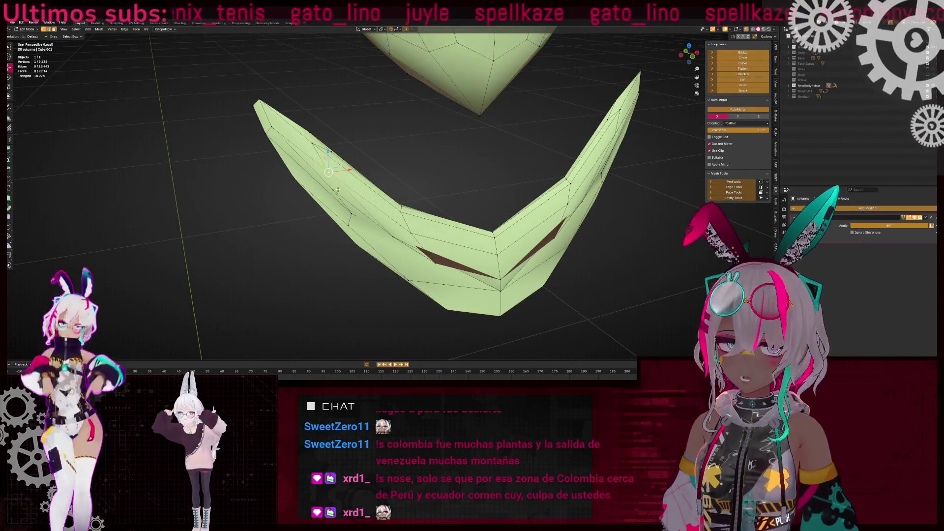
pyautogui.click(434, 138)
# Weld a vertex pair on the V-shaped piece together with Merge At Center
pyautogui.moveTo(434, 138)
pyautogui.mouseDown(button='middle')
pyautogui.moveTo(456, 185)
pyautogui.moveTo(397, 166)
pyautogui.mouseUp(button='middle')
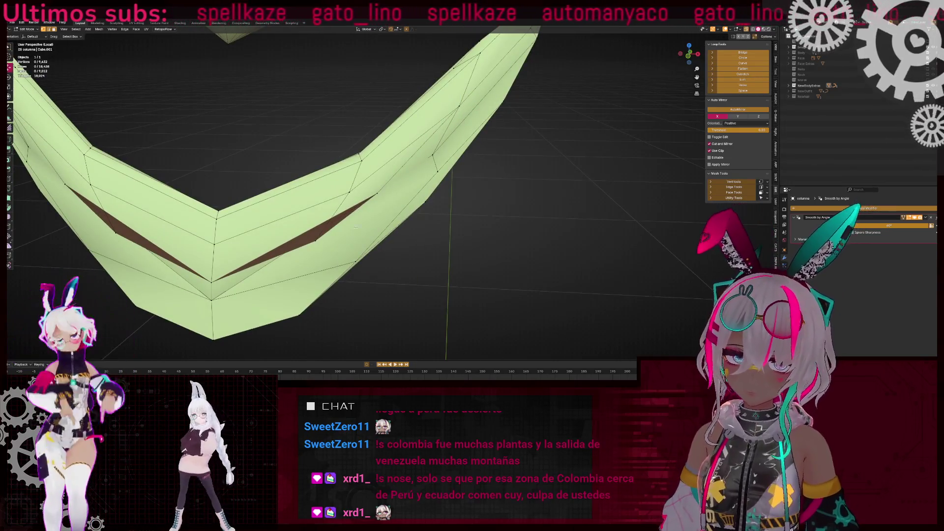
pyautogui.hotkey('shift', 'z')
pyautogui.keyDown('shift'); pyautogui.click(329, 236); pyautogui.keyUp('shift')
pyautogui.hotkey('shift', 'z')
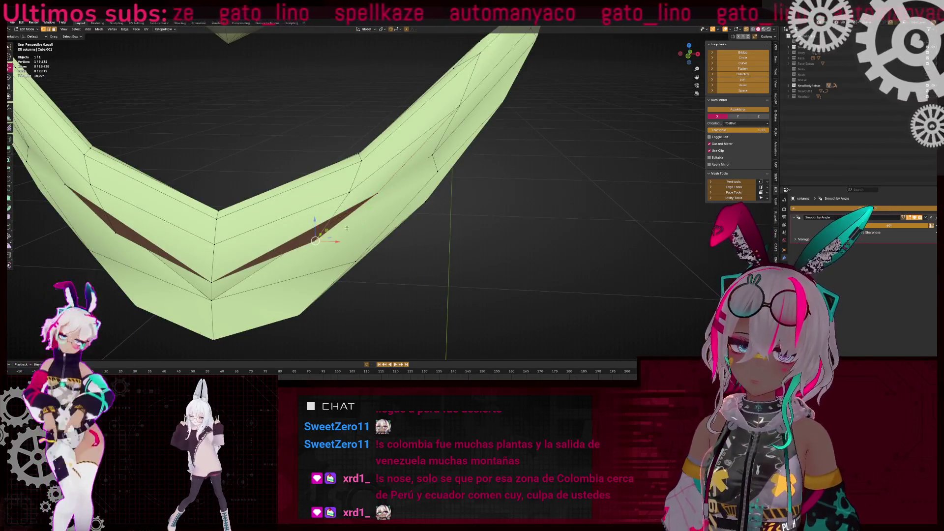
pyautogui.press('m')
pyautogui.click(426, 180)
pyautogui.moveTo(426, 180)
pyautogui.mouseDown(button='middle')
pyautogui.moveTo(412, 162)
pyautogui.moveTo(387, 169)
pyautogui.mouseUp(button='middle')
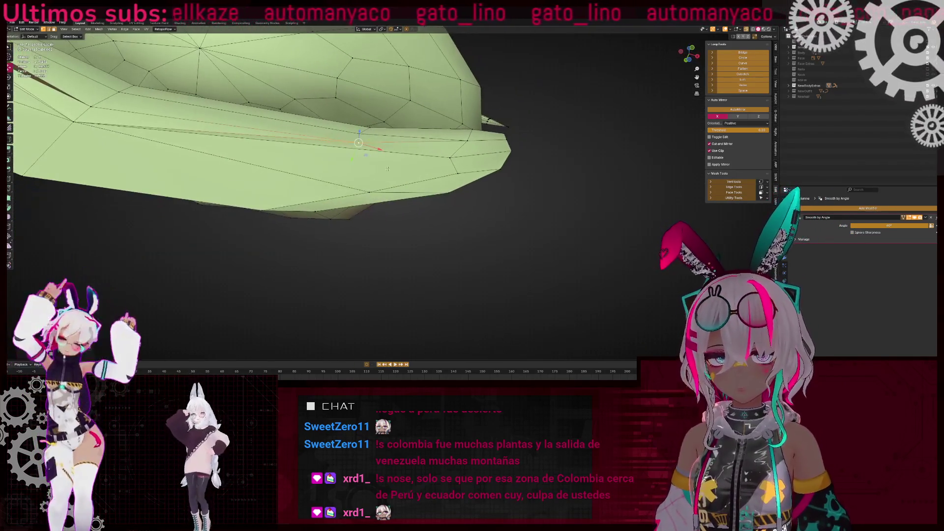
# Delete the stray vertex and merge the remaining selected vertices of the piece
pyautogui.moveTo(80, 151)
pyautogui.mouseDown(button='middle')
pyautogui.moveTo(441, 162)
pyautogui.moveTo(448, 127)
pyautogui.mouseUp(button='middle')
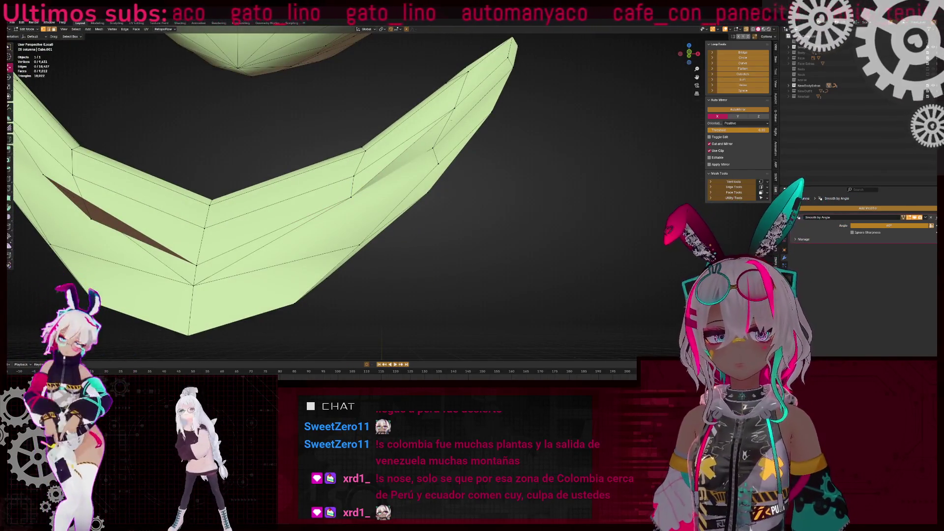
pyautogui.click(353, 175)
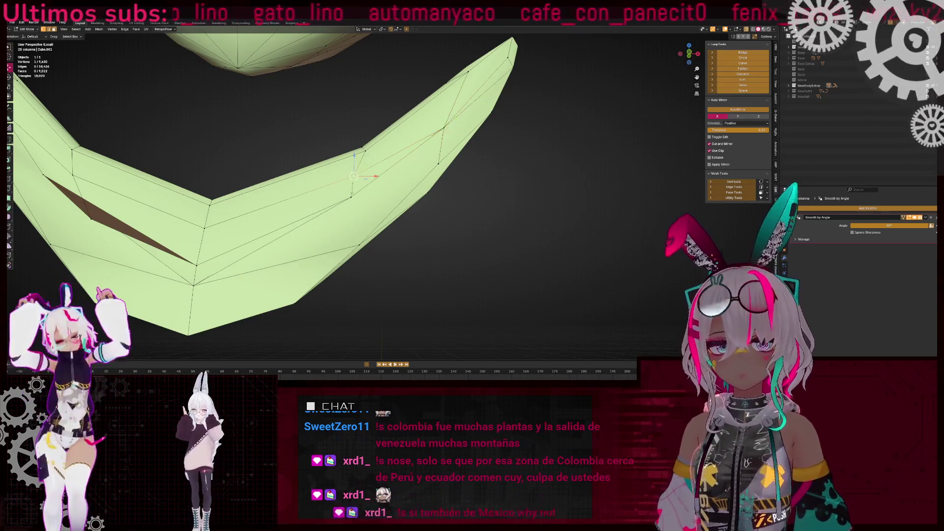
pyautogui.moveTo(334, 203); pyautogui.dragTo(274, 238, button='middle')
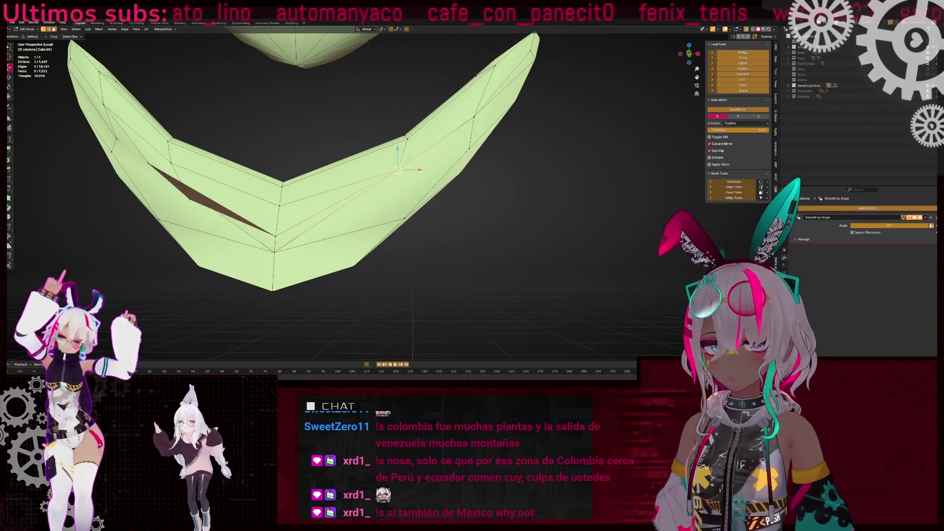
pyautogui.hotkey('ctrl', 'x')
pyautogui.scroll(1, 387, 210)
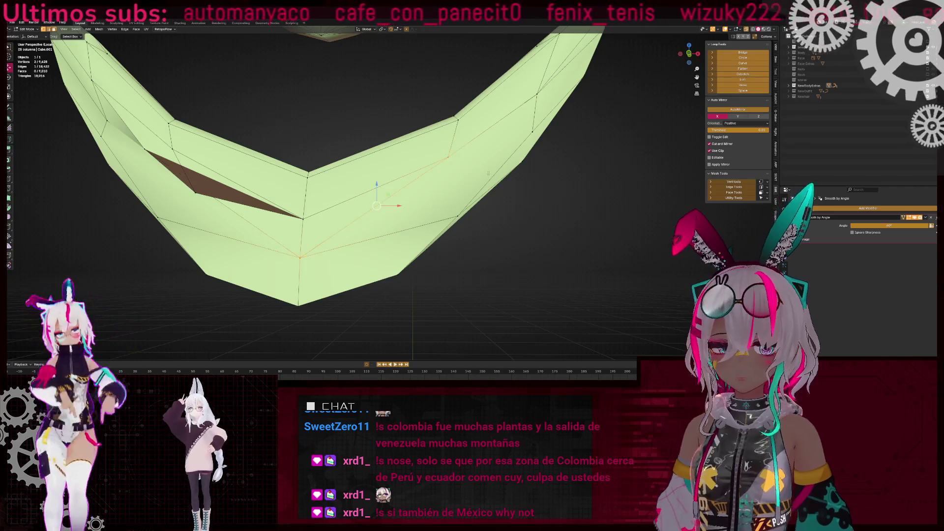
pyautogui.click(381, 215)
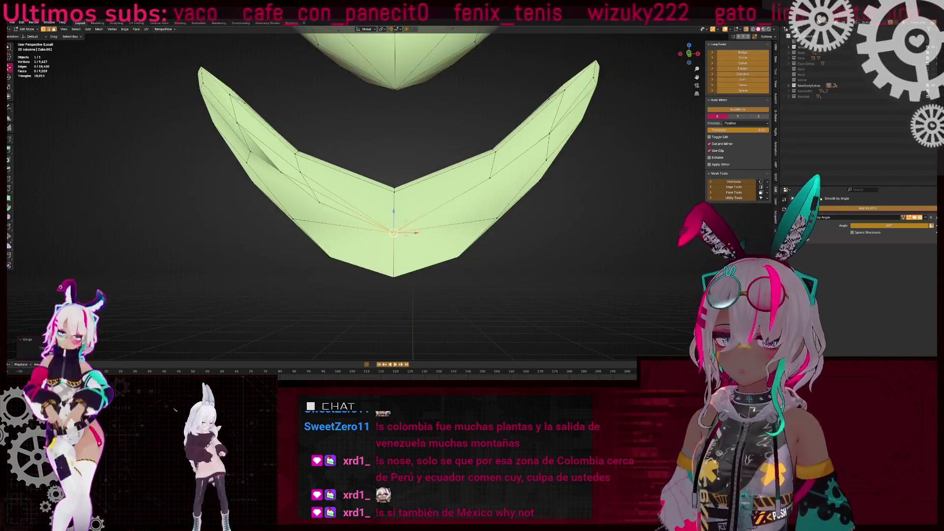
# Deselect all vertices and inspect the closed V-shaped piece from below
pyautogui.moveTo(415, 237)
pyautogui.mouseDown(button='middle')
pyautogui.moveTo(478, 210)
pyautogui.moveTo(374, 224)
pyautogui.moveTo(399, 252)
pyautogui.mouseUp(button='middle')
pyautogui.scroll(5, 374, 224)
pyautogui.hotkey('alt', 'z')
pyautogui.hotkey('alt', 'a')
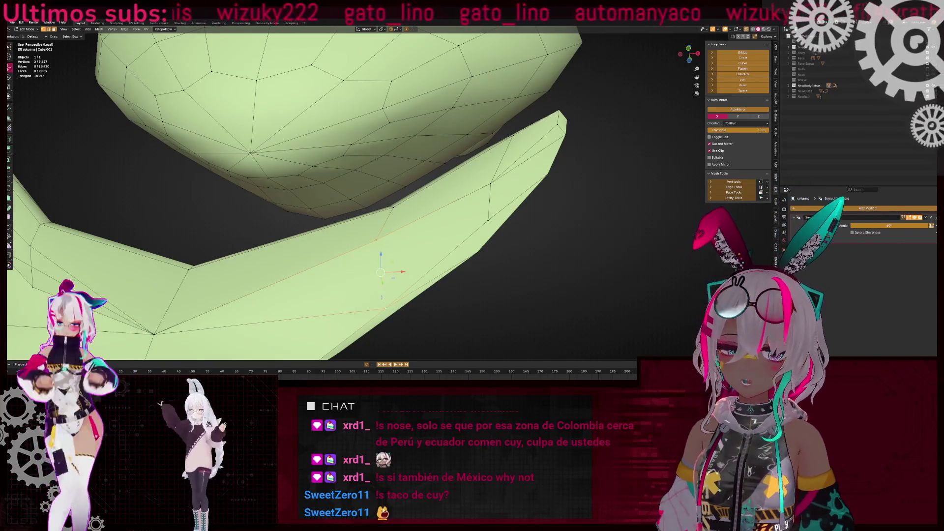
pyautogui.moveTo(393, 245)
pyautogui.mouseDown(button='middle')
pyautogui.moveTo(397, 236)
pyautogui.moveTo(379, 232)
pyautogui.moveTo(401, 228)
pyautogui.moveTo(270, 143)
pyautogui.moveTo(360, 211)
pyautogui.mouseUp(button='middle')
pyautogui.hotkey('alt', 'a')
pyautogui.moveTo(375, 243)
pyautogui.mouseDown(button='middle')
pyautogui.moveTo(334, 207)
pyautogui.moveTo(379, 217)
pyautogui.mouseUp(button='middle')
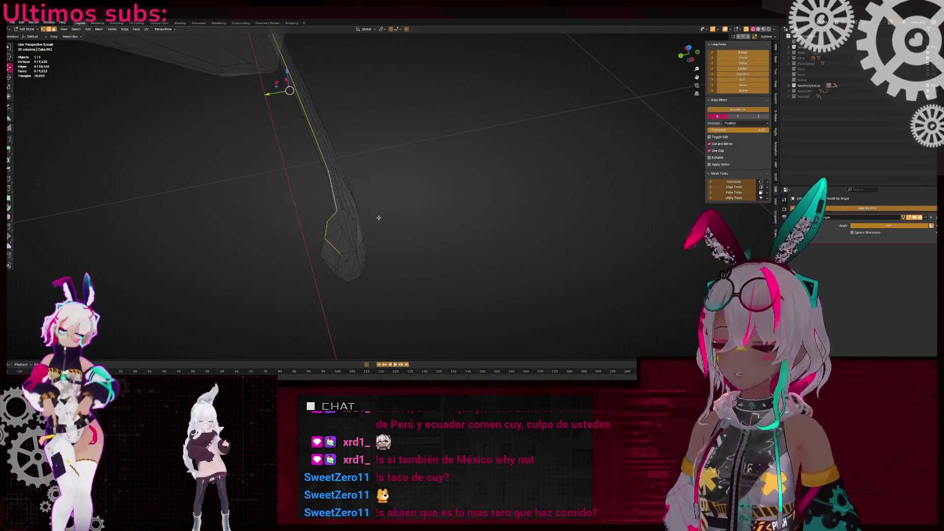
# Mark the selected edge loops on the V-shaped limb piece as seams
pyautogui.scroll(5, 379, 217)
pyautogui.scroll(-8, 428, 211)
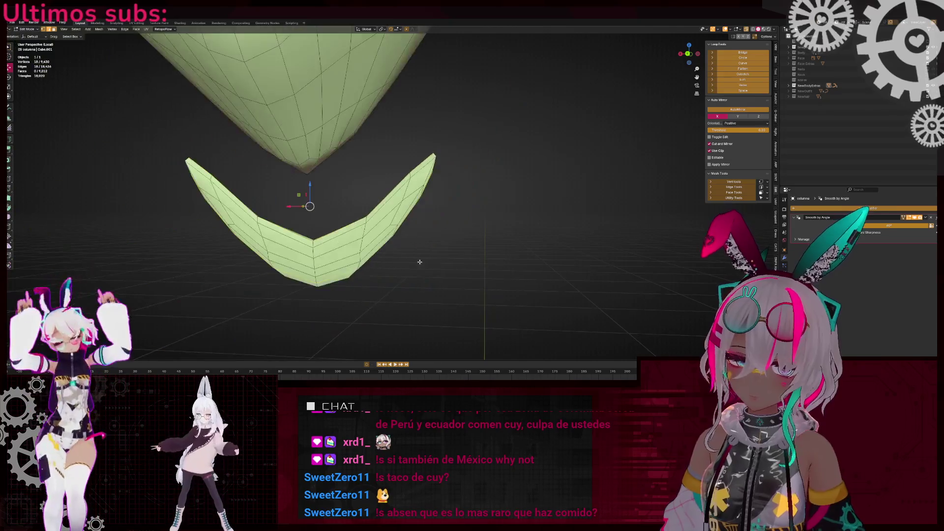
pyautogui.moveTo(394, 231)
pyautogui.mouseDown(button='middle')
pyautogui.moveTo(369, 242)
pyautogui.moveTo(355, 230)
pyautogui.moveTo(521, 220)
pyautogui.moveTo(348, 247)
pyautogui.moveTo(312, 202)
pyautogui.moveTo(264, 222)
pyautogui.moveTo(338, 158)
pyautogui.moveTo(347, 176)
pyautogui.moveTo(294, 186)
pyautogui.mouseUp(button='middle')
pyautogui.rightClick(452, 233)
pyautogui.click(451, 230)
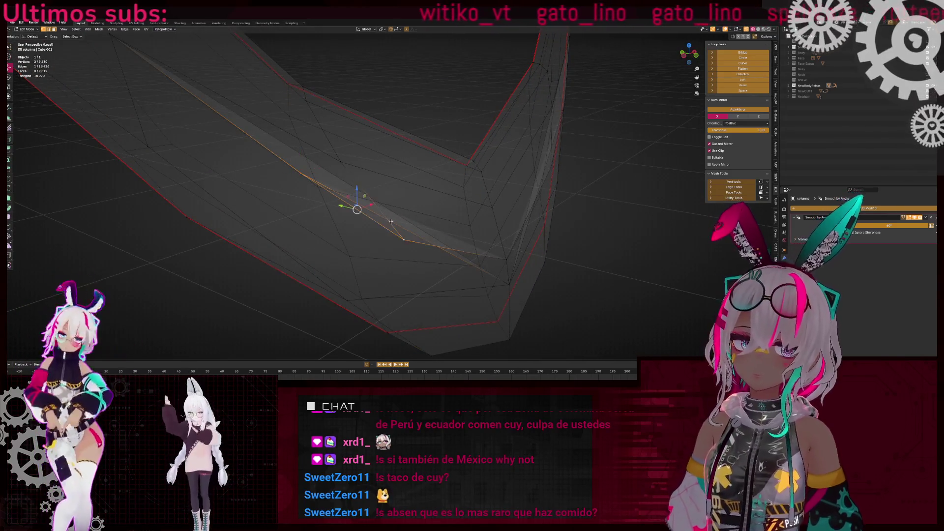
# Add a second vertex to the selection and isolate the piece in Local View
pyautogui.moveTo(356, 175)
pyautogui.mouseDown(button='middle')
pyautogui.moveTo(334, 162)
pyautogui.moveTo(413, 209)
pyautogui.moveTo(423, 195)
pyautogui.moveTo(391, 211)
pyautogui.moveTo(402, 230)
pyautogui.moveTo(339, 211)
pyautogui.moveTo(301, 213)
pyautogui.moveTo(291, 196)
pyautogui.moveTo(435, 195)
pyautogui.moveTo(298, 217)
pyautogui.moveTo(329, 159)
pyautogui.mouseUp(button='middle')
pyautogui.keyDown('shift'); pyautogui.click(446, 143); pyautogui.keyUp('shift')
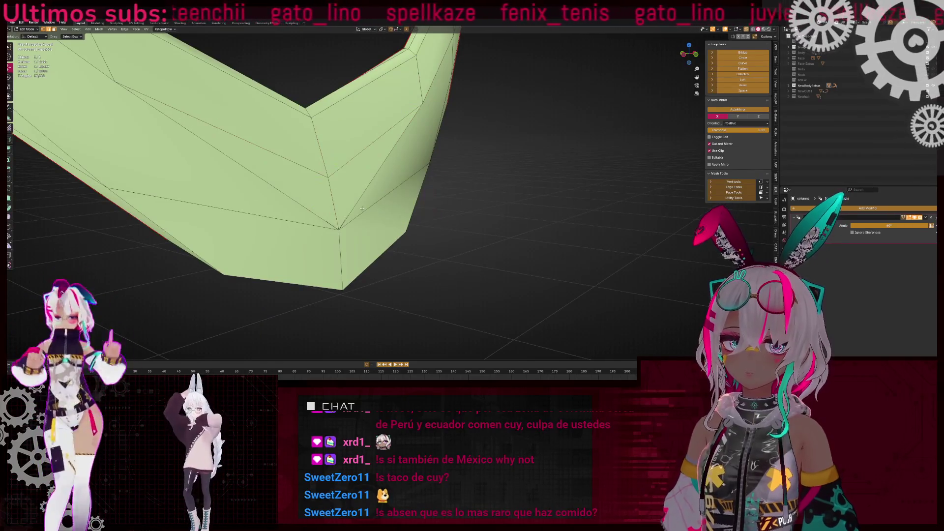
pyautogui.moveTo(358, 195)
pyautogui.mouseDown(button='middle')
pyautogui.moveTo(400, 195)
pyautogui.moveTo(375, 188)
pyautogui.mouseUp(button='middle')
pyautogui.scroll(-3, 295, 192)
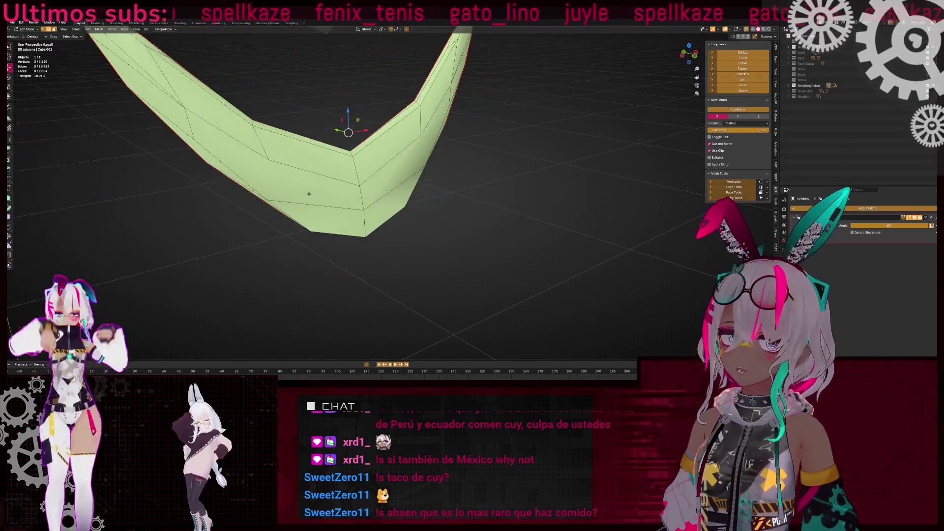
pyautogui.press('KP_Divide')
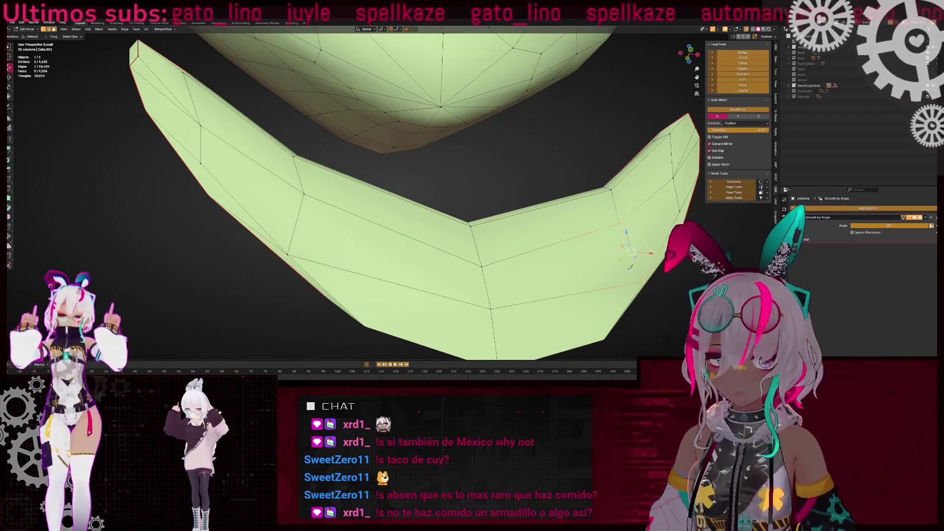
# Select the connected V-shaped piece, clear it, then pick an edge loop on the limb
pyautogui.moveTo(499, 263)
pyautogui.mouseDown(button='middle')
pyautogui.moveTo(443, 249)
pyautogui.moveTo(474, 236)
pyautogui.moveTo(359, 158)
pyautogui.moveTo(348, 169)
pyautogui.moveTo(376, 232)
pyautogui.moveTo(326, 197)
pyautogui.moveTo(408, 253)
pyautogui.moveTo(457, 245)
pyautogui.moveTo(389, 211)
pyautogui.moveTo(359, 154)
pyautogui.moveTo(322, 205)
pyautogui.moveTo(353, 258)
pyautogui.moveTo(443, 221)
pyautogui.moveTo(390, 221)
pyautogui.moveTo(462, 192)
pyautogui.moveTo(403, 138)
pyautogui.moveTo(358, 230)
pyautogui.moveTo(458, 223)
pyautogui.moveTo(402, 218)
pyautogui.moveTo(447, 206)
pyautogui.moveTo(432, 234)
pyautogui.moveTo(393, 219)
pyautogui.mouseUp(button='middle')
pyautogui.hotkey('ctrl', 'l')
pyautogui.hotkey('alt', 'a')
pyautogui.keyDown('alt'); pyautogui.click(355, 262); pyautogui.keyUp('alt')
# Add a second edge loop and mark both loops at the cuff as seams
pyautogui.keyDown('alt'); pyautogui.keyDown('shift'); pyautogui.click(352, 257); pyautogui.keyUp('shift'); pyautogui.keyUp('alt')
pyautogui.rightClick(501, 203)
pyautogui.click(500, 203)
# Isolate the connected limb part to check the seams, then reveal everything in X-ray
pyautogui.hotkey('shift', 'z')
pyautogui.hotkey('shift', 'z')
pyautogui.scroll(2, 416, 219)
pyautogui.press('l')
pyautogui.scroll(-3, 402, 218)
pyautogui.hotkey('shift', 'h')
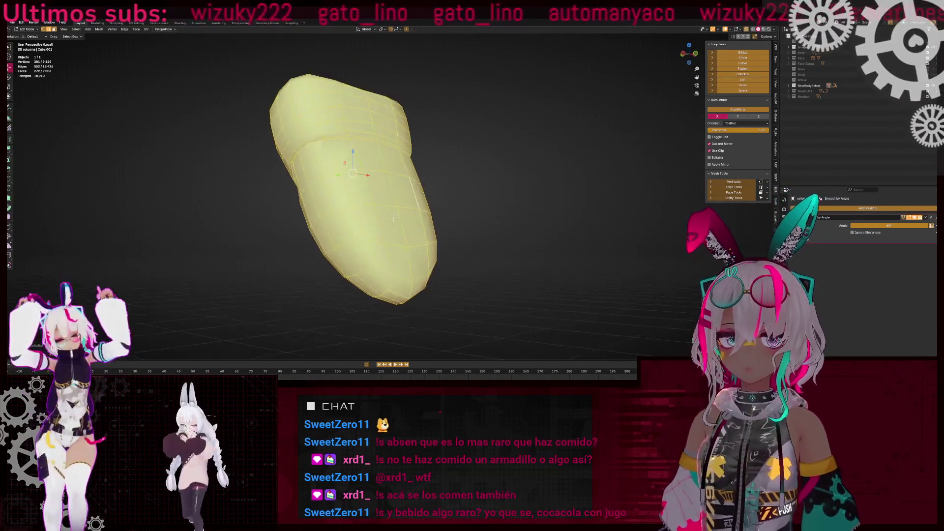
pyautogui.hotkey('alt', 'h')
pyautogui.rightClick(495, 219)
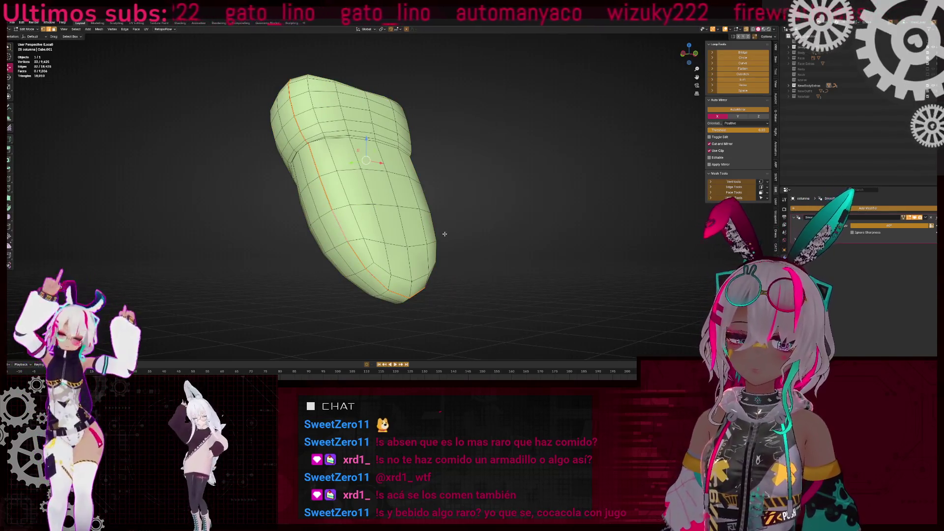
pyautogui.scroll(3, 405, 227)
pyautogui.moveTo(405, 228)
pyautogui.mouseDown(button='middle')
pyautogui.moveTo(370, 187)
pyautogui.moveTo(380, 190)
pyautogui.mouseUp(button='middle')
pyautogui.hotkey('alt', 'z')
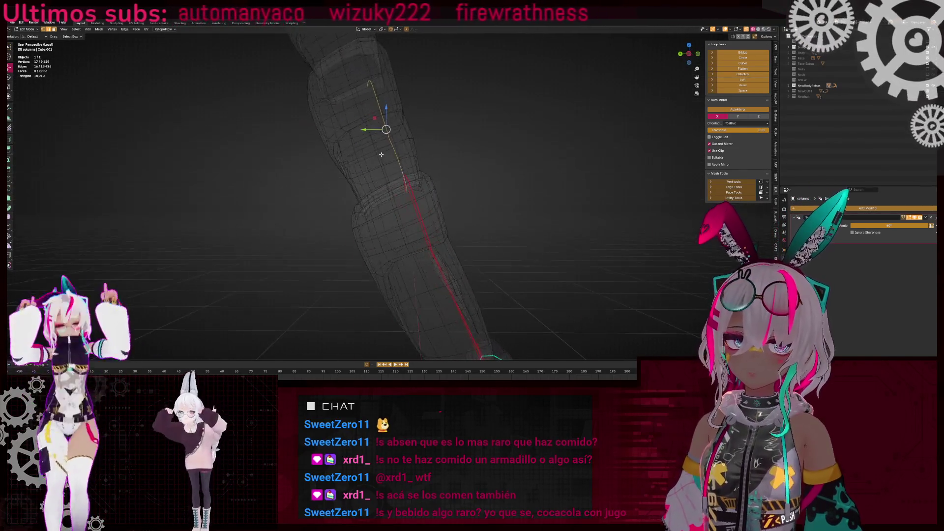
# From the left side view, mark an edge loop on the spine column as a seam
pyautogui.hotkey('alt', 'z')
pyautogui.hotkey('shift', 'h')
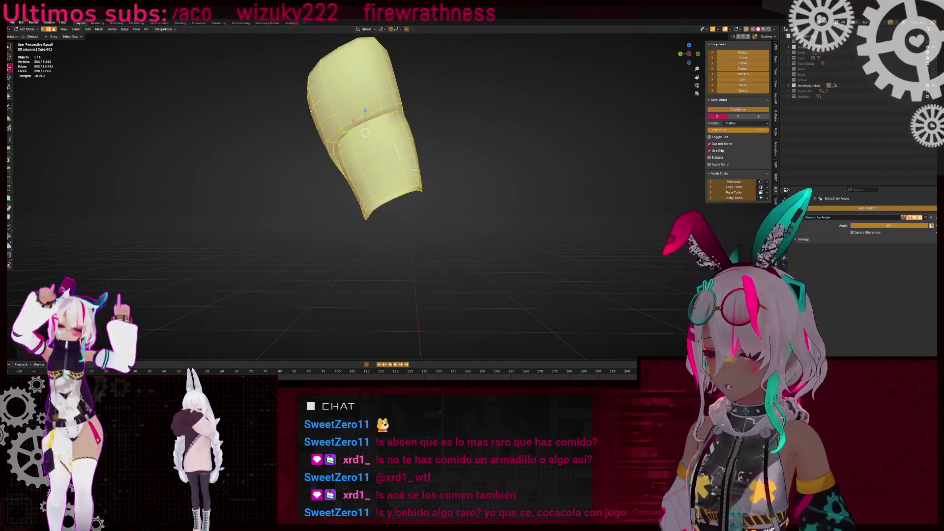
pyautogui.scroll(2, 418, 161)
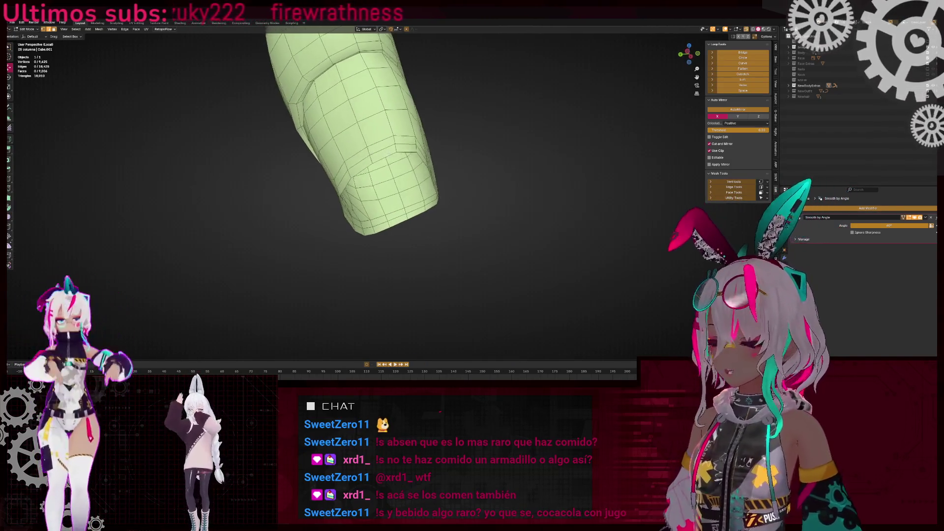
pyautogui.hotkey('alt', 'h')
pyautogui.click(690, 50)
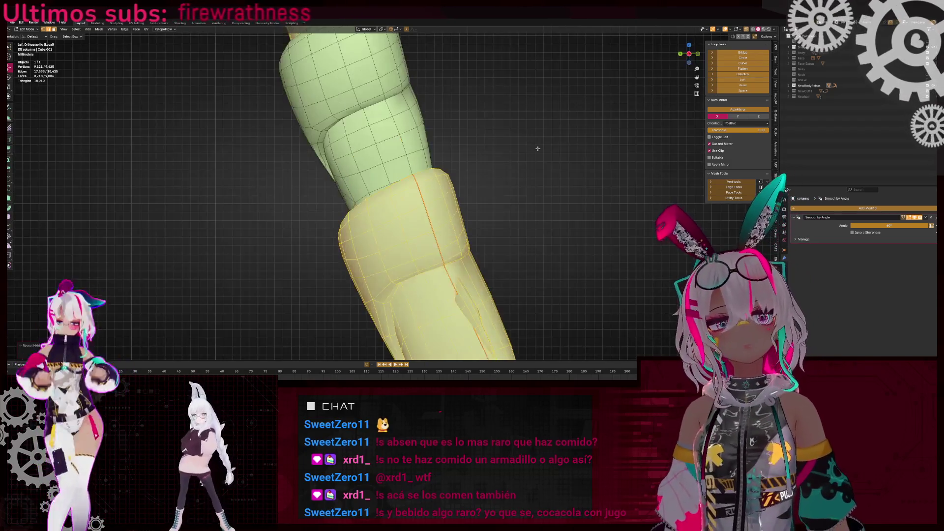
pyautogui.keyDown('alt'); pyautogui.click(382, 180); pyautogui.keyUp('alt')
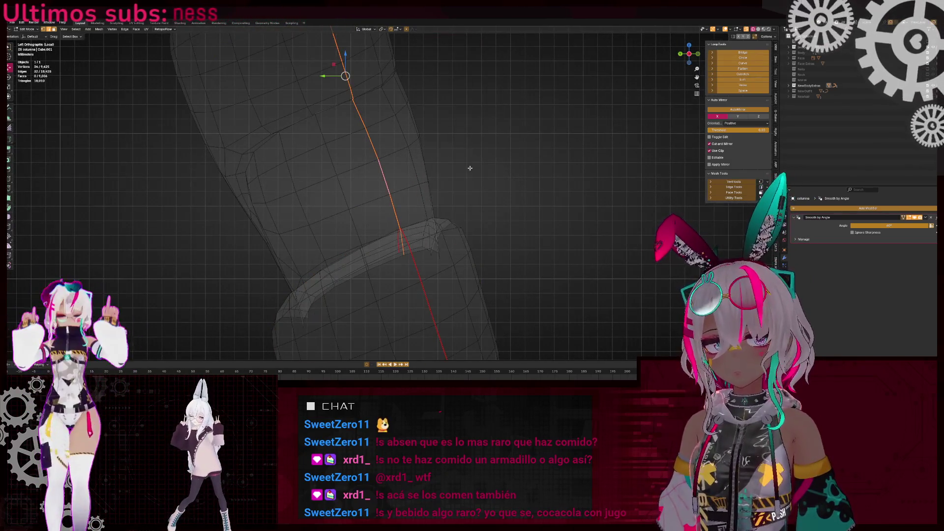
pyautogui.keyDown('shift'); pyautogui.scroll(5, 470, 168); pyautogui.keyUp('shift')
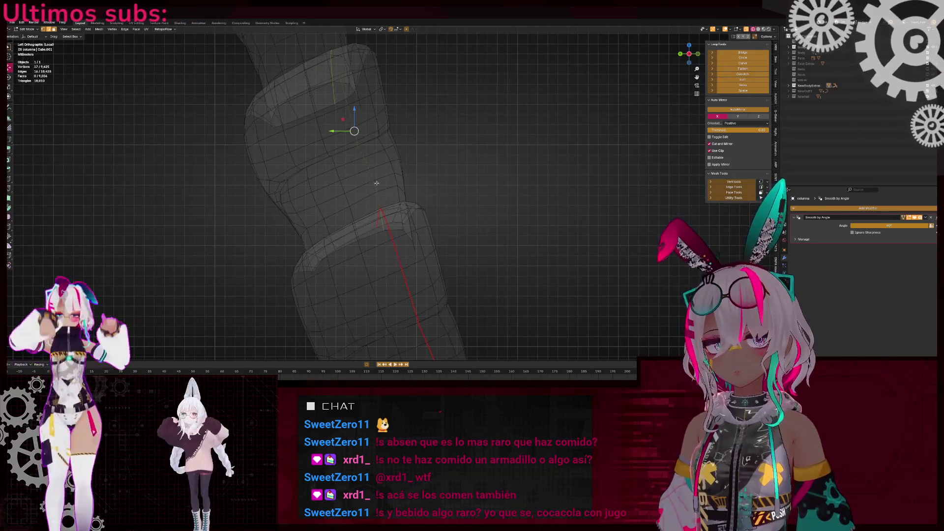
pyautogui.keyDown('shift'); pyautogui.scroll(6, 520, 181); pyautogui.keyUp('shift')
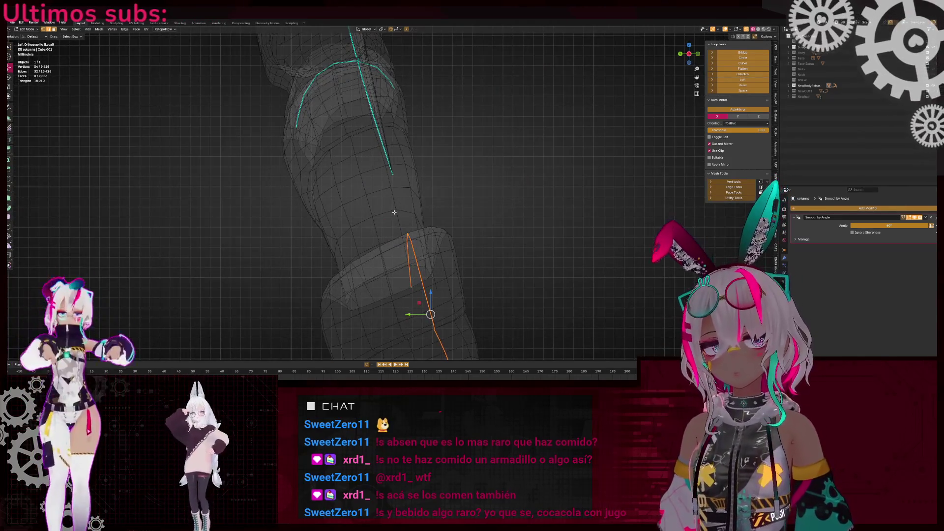
pyautogui.rightClick(477, 218)
pyautogui.click(477, 218)
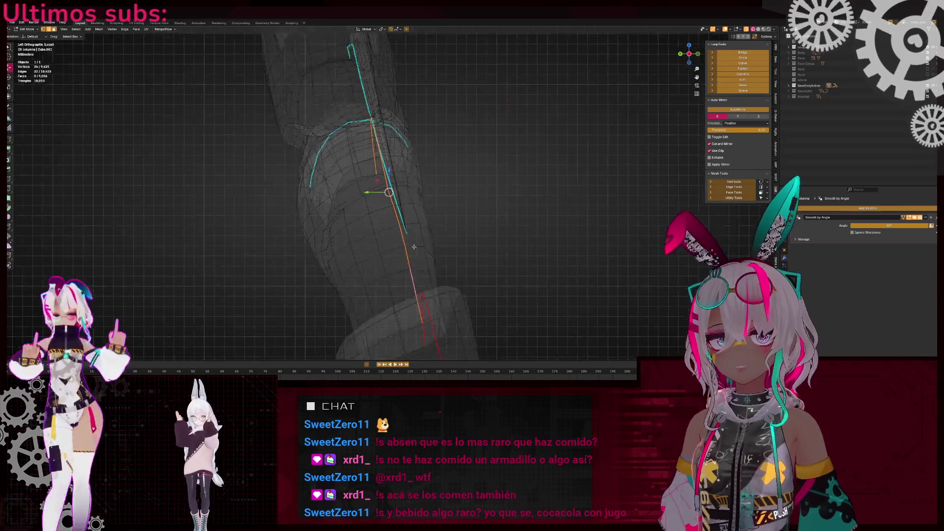
# From the right side view in X-ray, add a second edge loop on the column
pyautogui.hotkey('alt', 'z')
pyautogui.moveTo(388, 197)
pyautogui.mouseDown(button='middle')
pyautogui.moveTo(373, 191)
pyautogui.moveTo(674, 60)
pyautogui.mouseUp(button='middle')
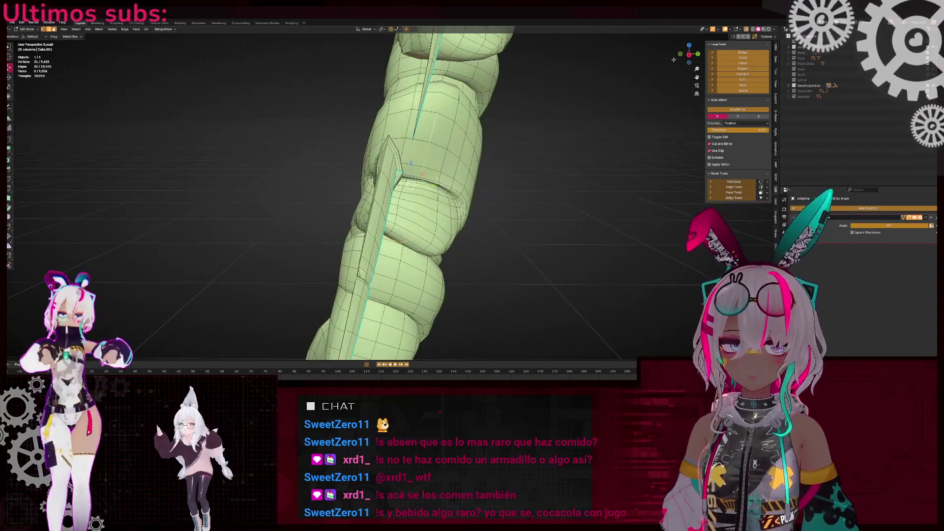
pyautogui.click(689, 55)
pyautogui.hotkey('alt', 'z')
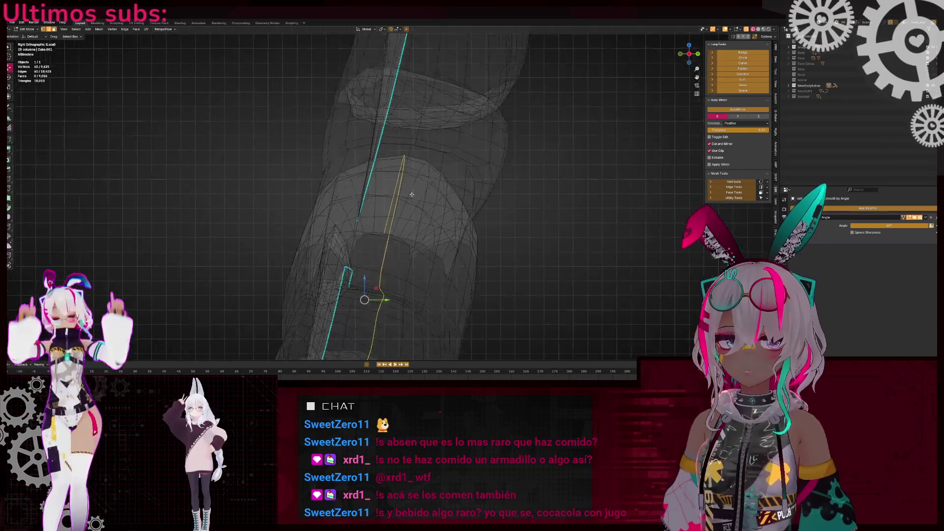
pyautogui.keyDown('alt'); pyautogui.keyDown('shift'); pyautogui.click(363, 300); pyautogui.keyUp('shift'); pyautogui.keyUp('alt')
pyautogui.moveTo(413, 141); pyautogui.dragTo(421, 215, button='middle')
pyautogui.hotkey('alt', 'z')
pyautogui.scroll(5, 423, 188)
pyautogui.scroll(-4, 423, 188)
# Recheck the column from the right, then isolate the whole selected spine segment
pyautogui.hotkey('alt', 'z')
pyautogui.scroll(4, 418, 197)
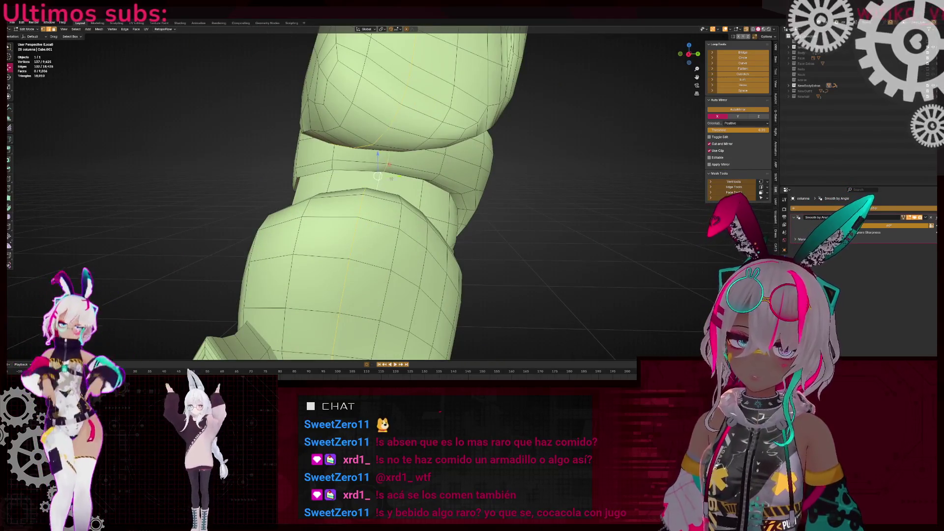
pyautogui.hotkey('alt', 'z')
pyautogui.press('KP_3')
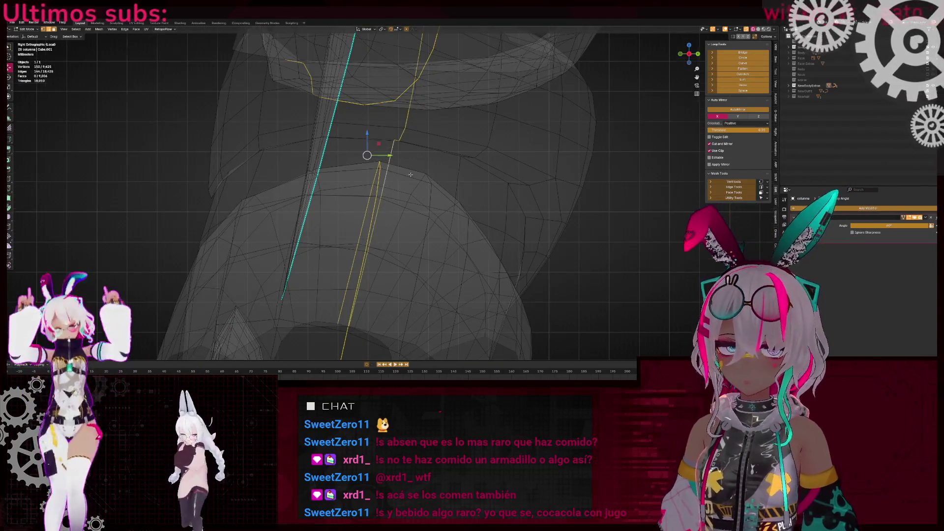
pyautogui.hotkey('alt', 'z')
pyautogui.hotkey('alt', 'z')
pyautogui.moveTo(411, 175)
pyautogui.keyDown('shift'); pyautogui.mouseDown(button='middle')
pyautogui.moveTo(373, 159)
pyautogui.moveTo(507, 203)
pyautogui.moveTo(357, 196)
pyautogui.mouseUp(button='middle'); pyautogui.keyUp('shift')
pyautogui.hotkey('alt', 'z')
pyautogui.hotkey('alt', 'z')
pyautogui.hotkey('alt', 'z')
pyautogui.hotkey('ctrl', 'l')
pyautogui.hotkey('shift', 'h')
# Select the armour plate piece and two edge loops along its edge in X-ray side view
pyautogui.hotkey('alt', 'h')
pyautogui.moveTo(528, 183); pyautogui.dragTo(422, 190, button='middle')
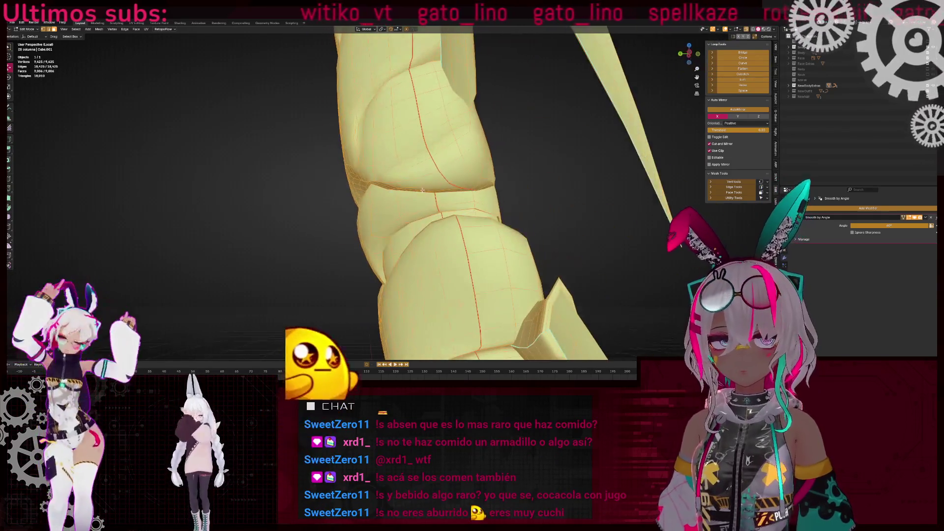
pyautogui.click(415, 158)
pyautogui.hotkey('ctrl', 'l')
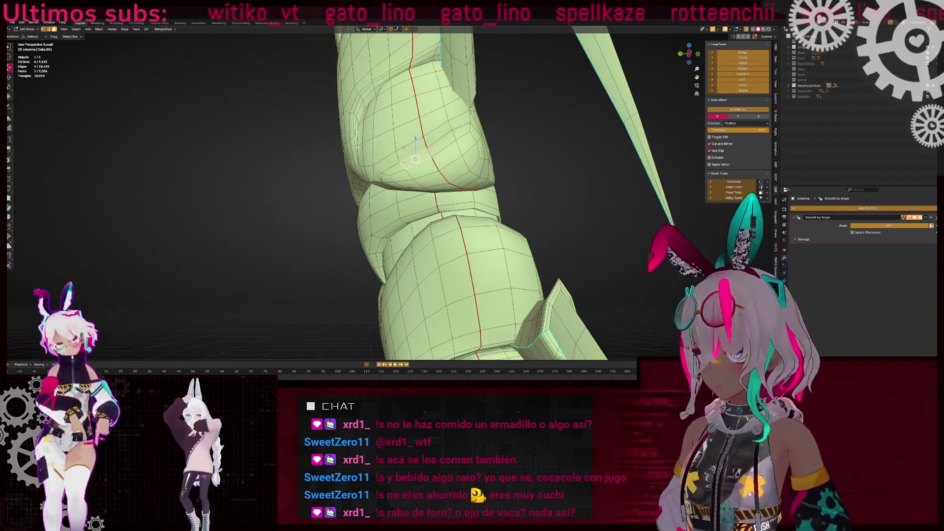
pyautogui.moveTo(408, 161); pyautogui.dragTo(646, 115, button='middle')
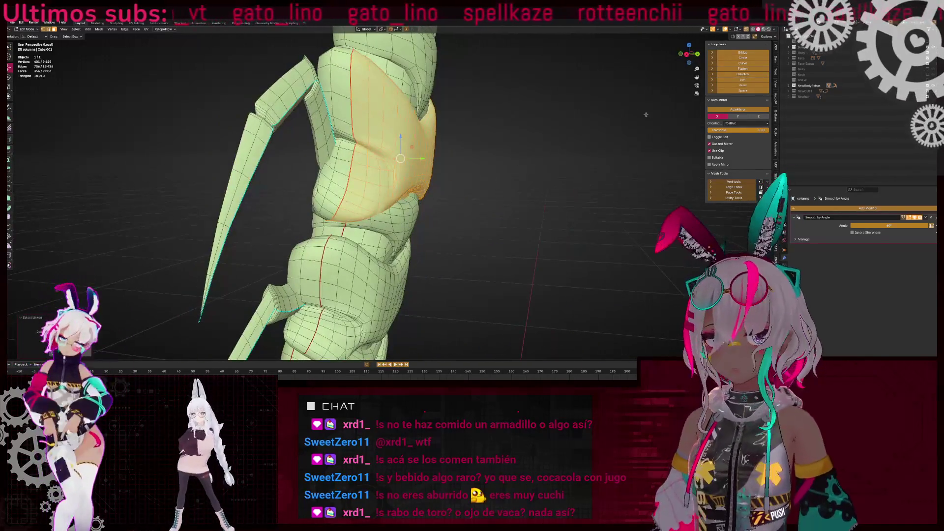
pyautogui.click(687, 55)
pyautogui.hotkey('alt', 'z')
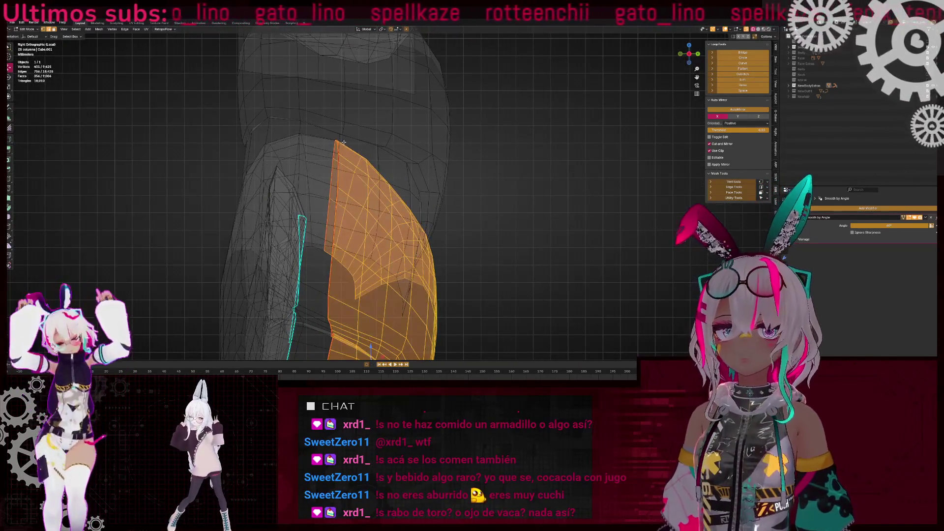
pyautogui.keyDown('alt'); pyautogui.click(341, 138); pyautogui.keyUp('alt')
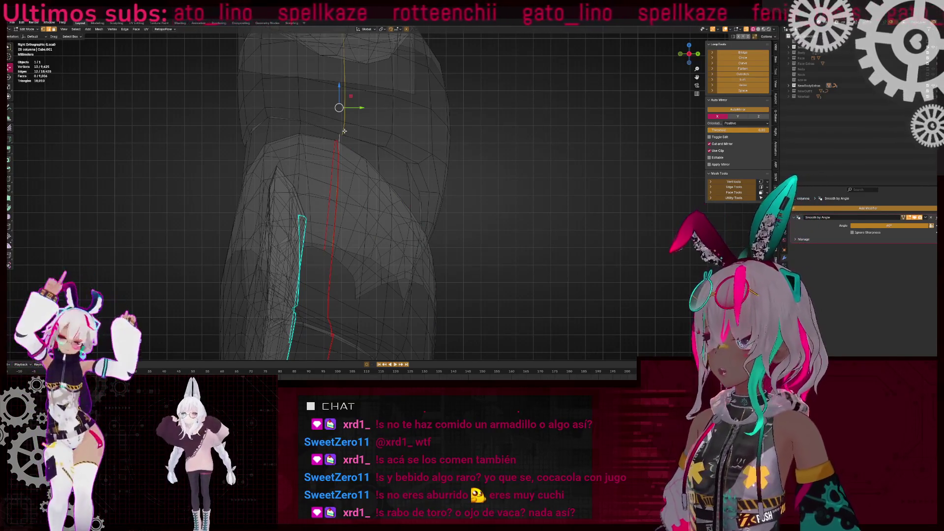
pyautogui.scroll(2, 345, 131)
pyautogui.keyDown('alt'); pyautogui.keyDown('shift'); pyautogui.click(403, 205); pyautogui.keyUp('shift'); pyautogui.keyUp('alt')
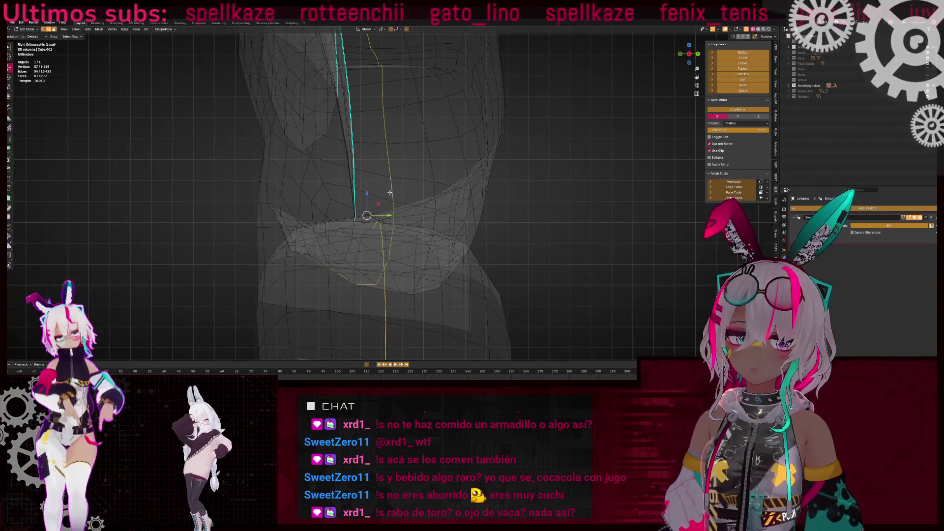
# Check the plate's edge loop in solid and X-ray shading, then mark it as a seam
pyautogui.hotkey('alt', 'z')
pyautogui.scroll(-3, 390, 193)
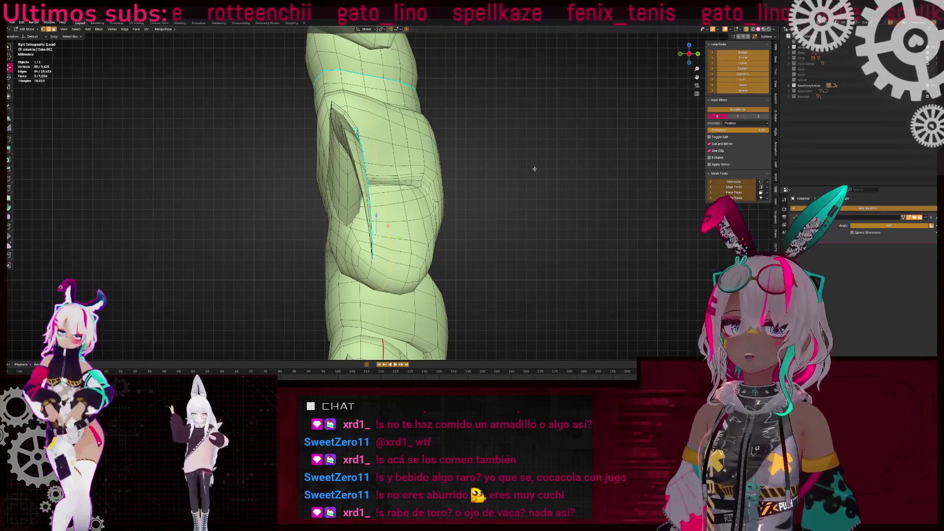
pyautogui.scroll(4, 393, 196)
pyautogui.hotkey('alt', 'z')
pyautogui.moveTo(397, 169); pyautogui.dragTo(386, 211, button='middle')
pyautogui.scroll(-3, 379, 206)
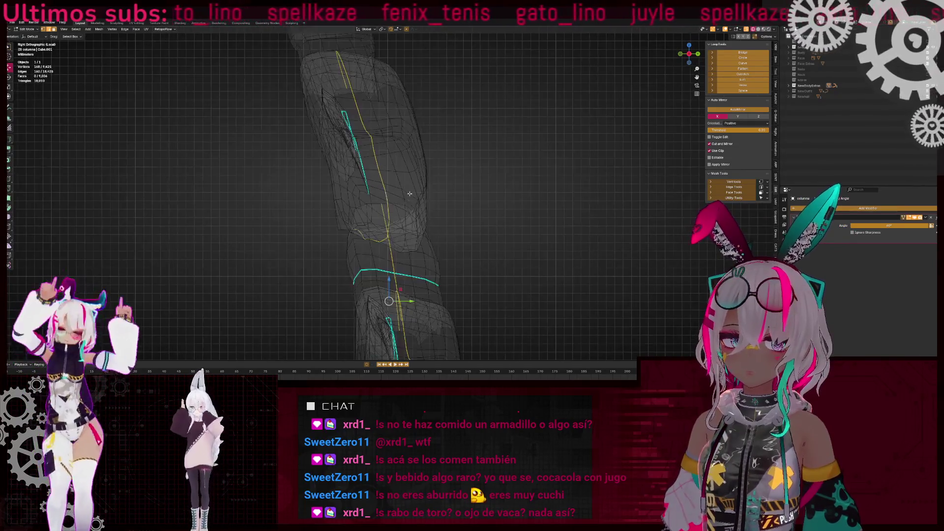
pyautogui.hotkey('alt', 'z')
pyautogui.hotkey('alt', 'z')
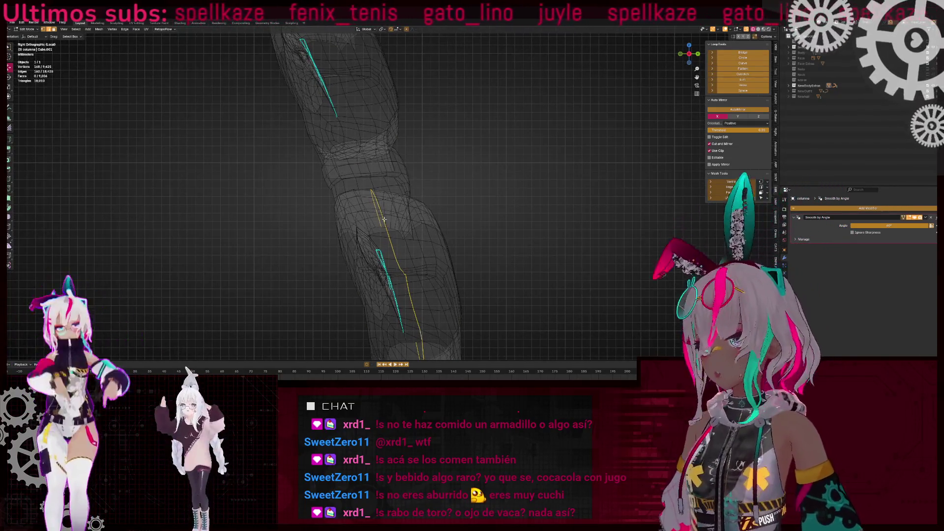
pyautogui.scroll(4, 384, 211)
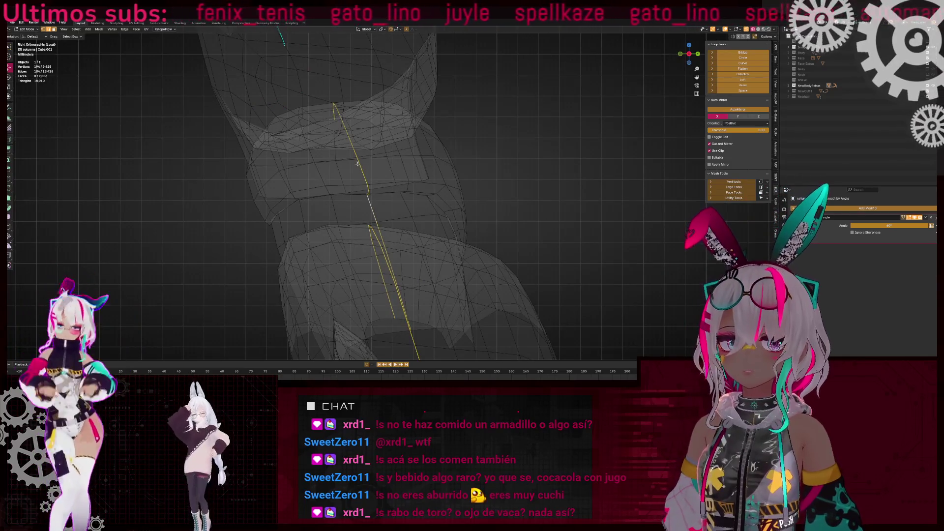
pyautogui.hotkey('alt', 'z')
pyautogui.hotkey('alt', 'z')
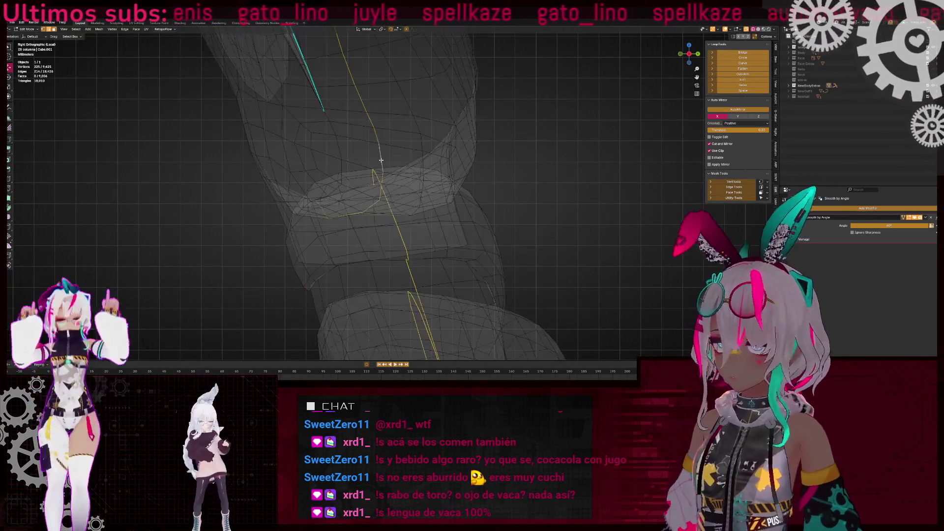
pyautogui.rightClick(468, 159)
pyautogui.click(468, 160)
# Select the linked plates near the spikes and frame them in view
pyautogui.scroll(-3, 469, 159)
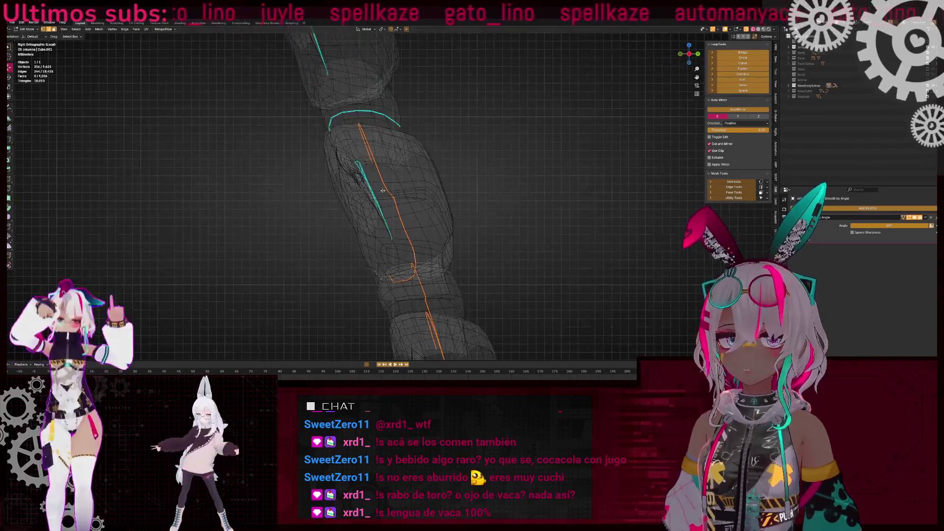
pyautogui.scroll(8, 383, 182)
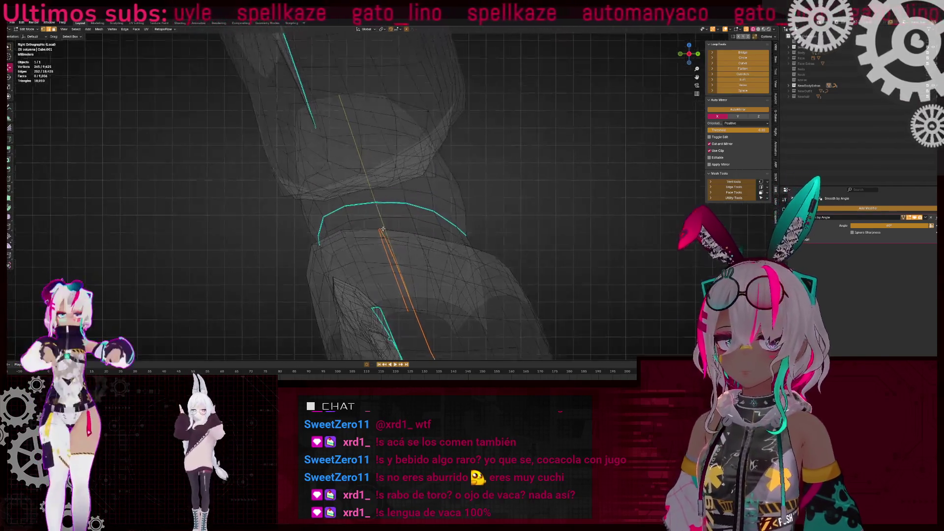
pyautogui.scroll(-5, 351, 133)
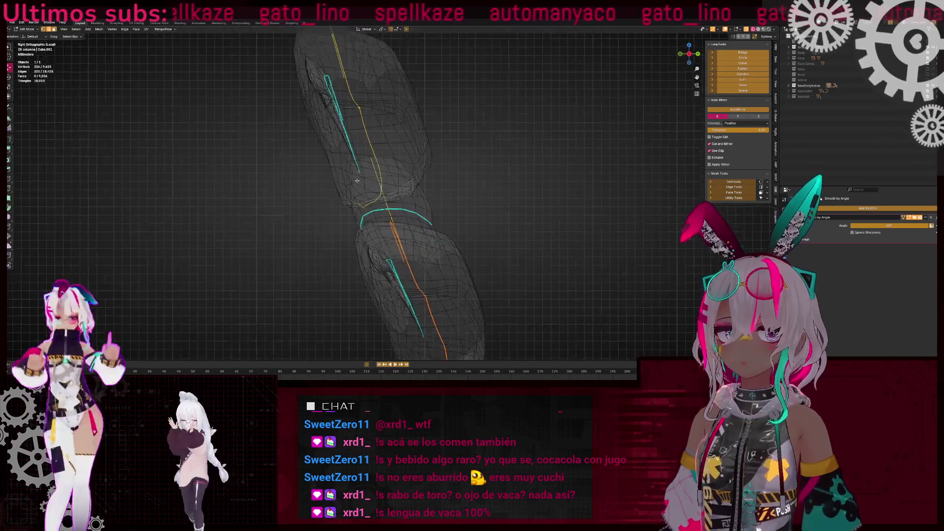
pyautogui.hotkey('alt', 'z')
pyautogui.moveTo(498, 187)
pyautogui.mouseDown(button='middle')
pyautogui.moveTo(333, 192)
pyautogui.moveTo(492, 217)
pyautogui.moveTo(496, 182)
pyautogui.moveTo(369, 186)
pyautogui.moveTo(411, 208)
pyautogui.moveTo(361, 211)
pyautogui.mouseUp(button='middle')
pyautogui.hotkey('alt', 'a')
pyautogui.hotkey('ctrl', 'l')
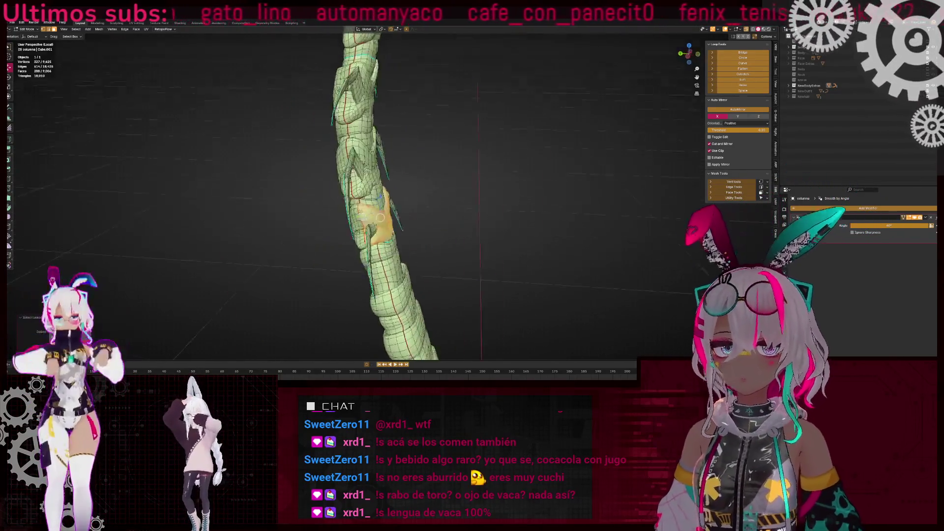
pyautogui.moveTo(399, 171); pyautogui.dragTo(374, 173, button='middle')
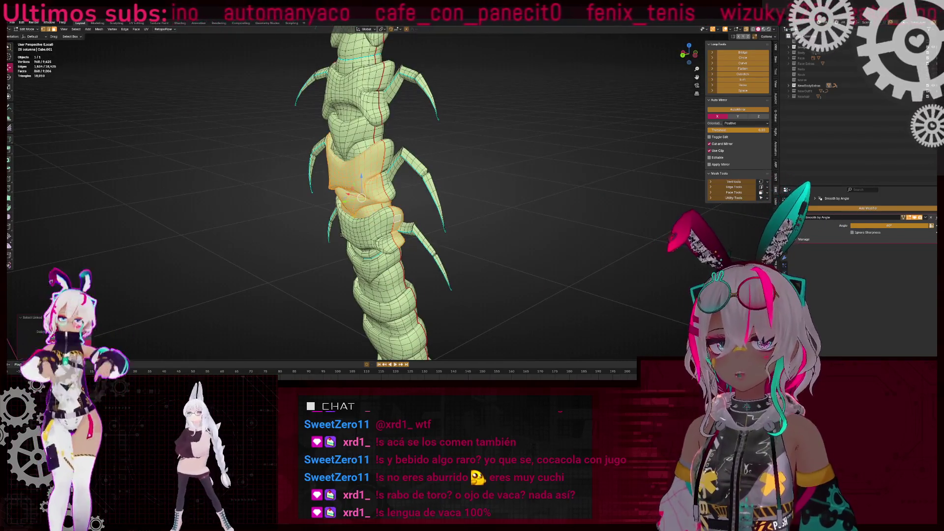
pyautogui.press('l')
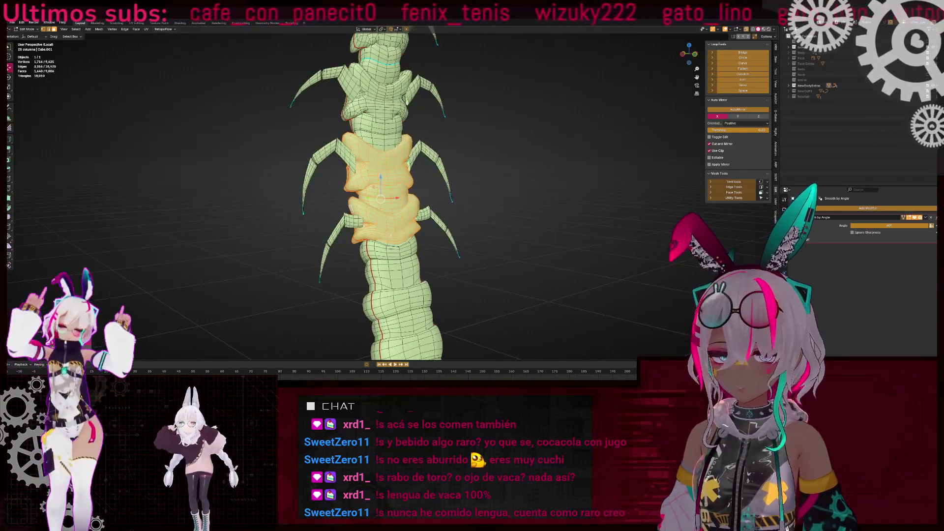
pyautogui.hotkey('shift', 'z')
pyautogui.press('KP_Decimal')
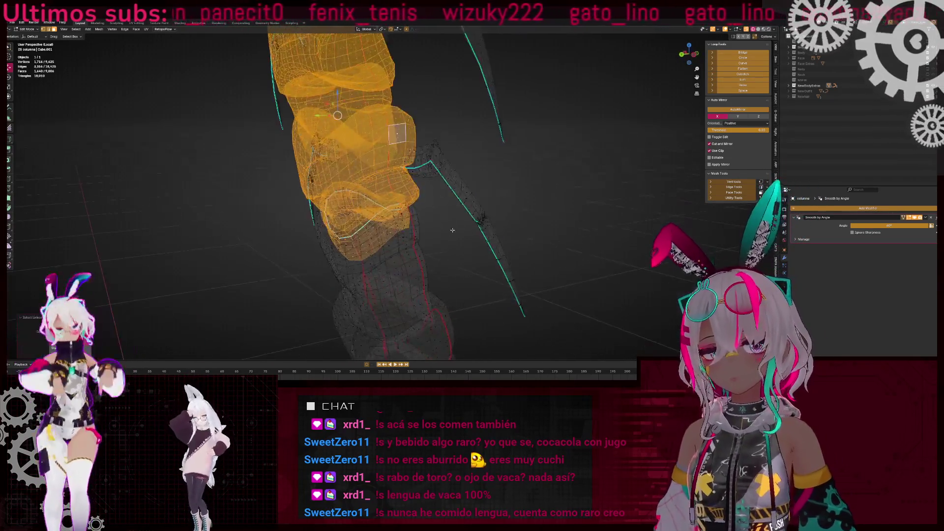
# Orbit around the selected plates and switch to a straight left side view
pyautogui.moveTo(348, 230); pyautogui.dragTo(454, 212, button='middle')
pyautogui.hotkey('shift', 'z')
pyautogui.hotkey('shift', 'z')
pyautogui.moveTo(397, 219)
pyautogui.mouseDown(button='middle')
pyautogui.moveTo(467, 228)
pyautogui.moveTo(452, 224)
pyautogui.mouseUp(button='middle')
pyautogui.press('ctrl+KP_3')
pyautogui.rightClick(467, 231)
pyautogui.press('Escape')
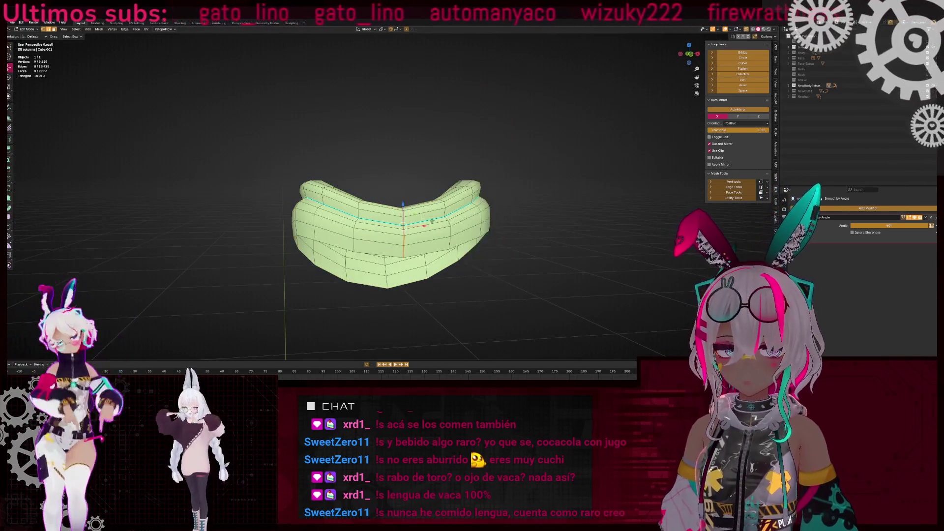
# Briefly isolate the segment, then reveal the whole centipede mesh and orbit it upright
pyautogui.hotkey('alt', 'h')
pyautogui.scroll(-2, 404, 236)
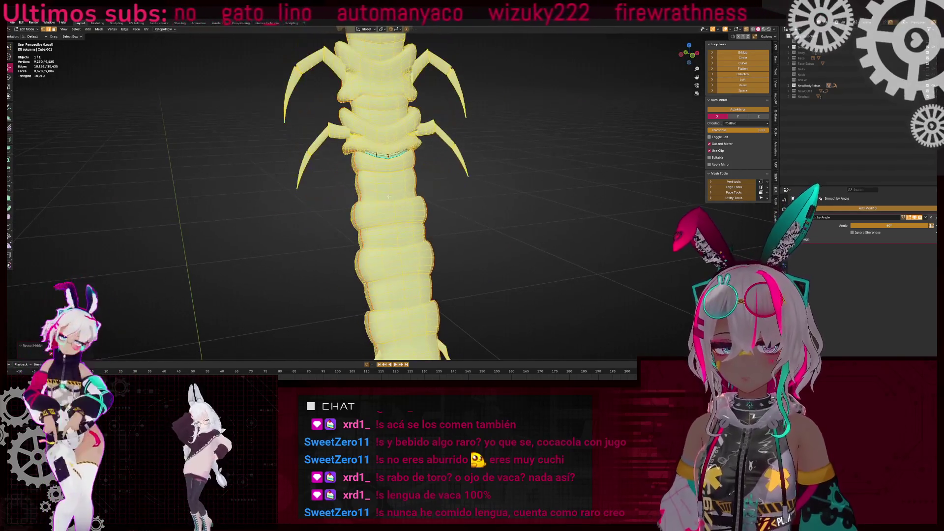
pyautogui.scroll(2, 402, 194)
pyautogui.hotkey('shift', 'h')
pyautogui.moveTo(403, 194); pyautogui.dragTo(396, 232, button='middle')
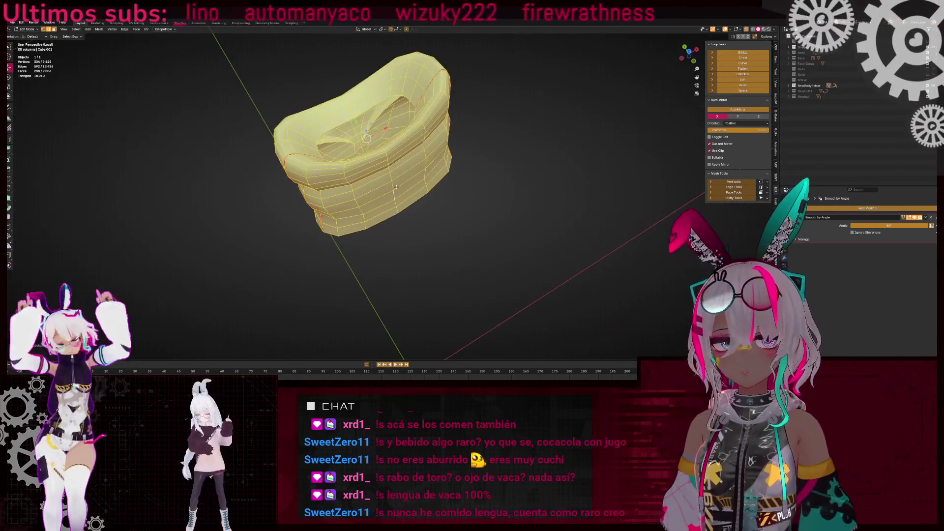
pyautogui.hotkey('alt', 'h')
pyautogui.moveTo(427, 178); pyautogui.dragTo(360, 211, button='middle')
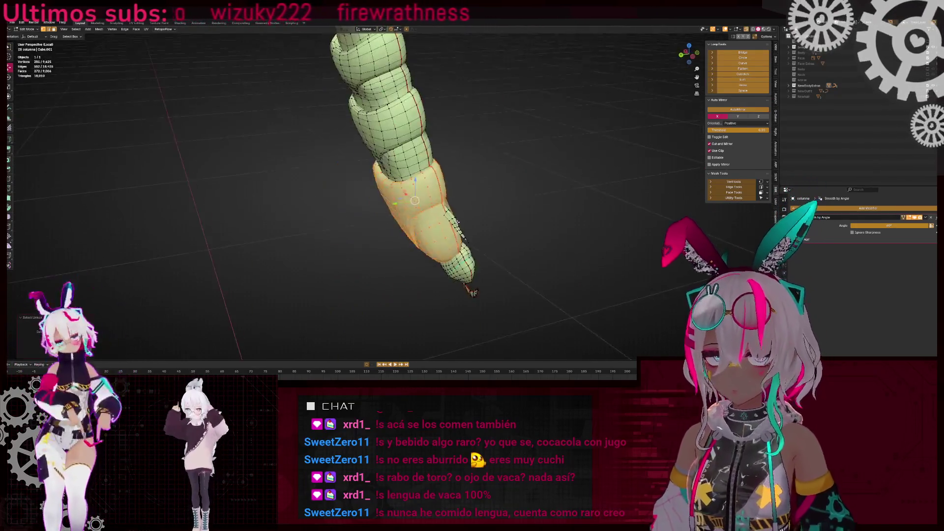
pyautogui.moveTo(355, 152)
pyautogui.mouseDown(button='middle')
pyautogui.moveTo(404, 233)
pyautogui.moveTo(363, 248)
pyautogui.moveTo(379, 226)
pyautogui.moveTo(415, 235)
pyautogui.moveTo(450, 213)
pyautogui.mouseUp(button='middle')
# Isolate a linked ring piece in left side view and mark a seam loop across it
pyautogui.press('l')
pyautogui.scroll(3, 404, 233)
pyautogui.hotkey('ctrl', 'l')
pyautogui.hotkey('alt', 'z')
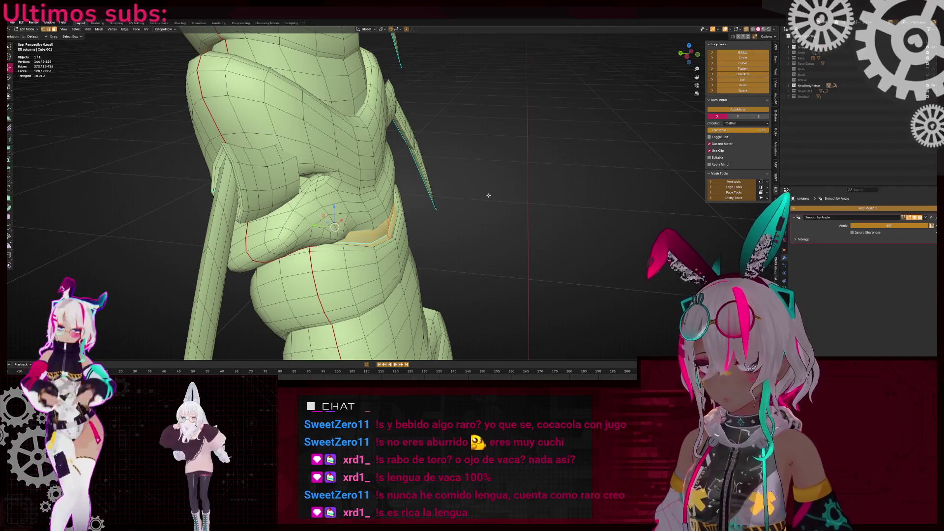
pyautogui.click(676, 57)
pyautogui.hotkey('shift', 'h')
pyautogui.hotkey('alt', 'z')
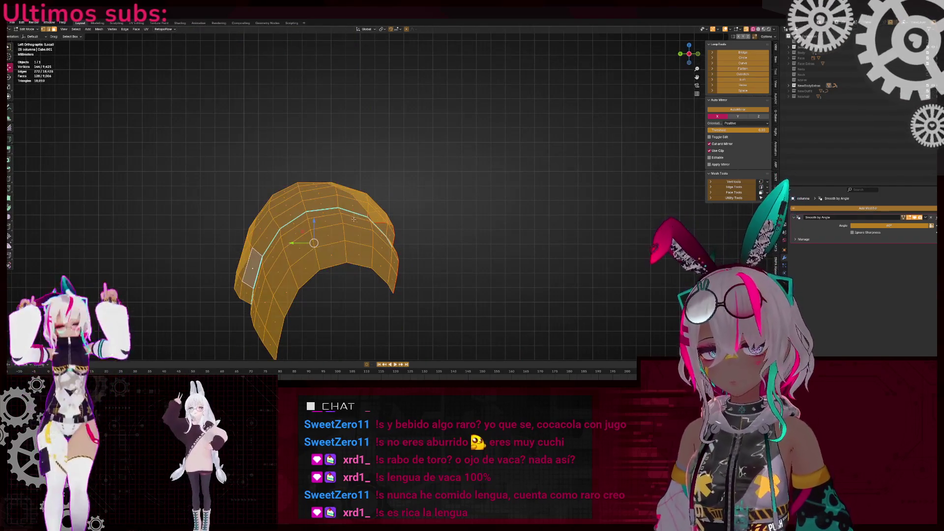
pyautogui.keyDown('alt'); pyautogui.keyDown('shift'); pyautogui.click(342, 219); pyautogui.keyUp('shift'); pyautogui.keyUp('alt')
pyautogui.rightClick(429, 217)
pyautogui.click(386, 261)
pyautogui.rightClick(454, 227)
pyautogui.click(455, 228)
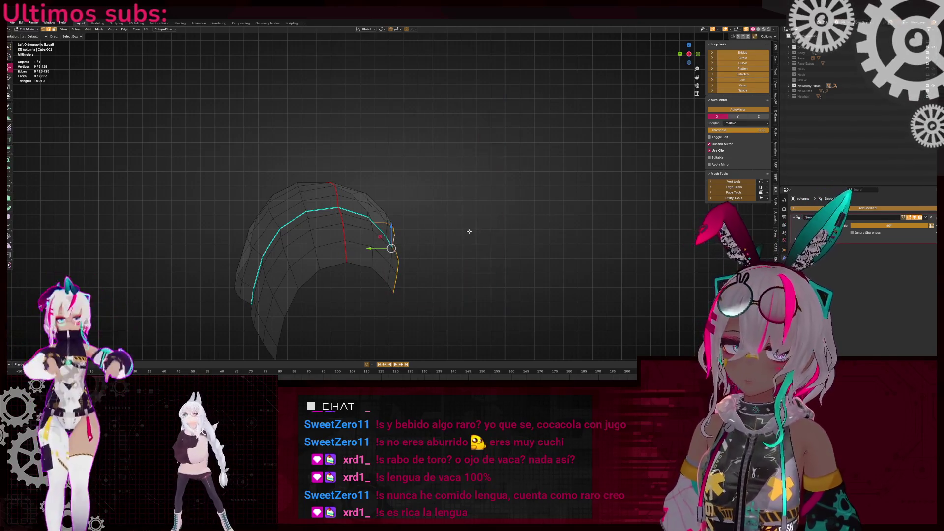
# Reveal the whole spine with its claw legs and orbit it upright and centred
pyautogui.hotkey('shift', 'h')
pyautogui.hotkey('alt', 'h')
pyautogui.hotkey('alt', 'z')
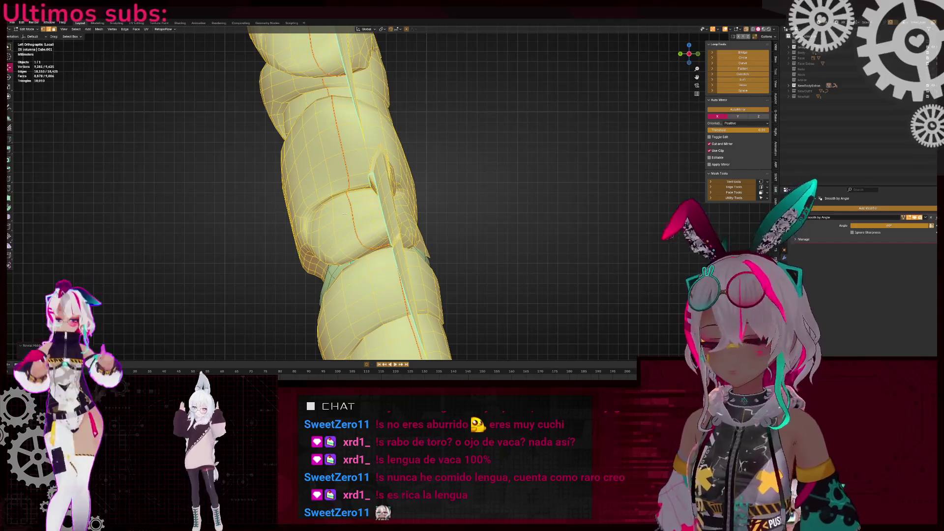
pyautogui.hotkey('alt', 'z')
pyautogui.hotkey('alt', 'z')
pyautogui.hotkey('alt', 'z')
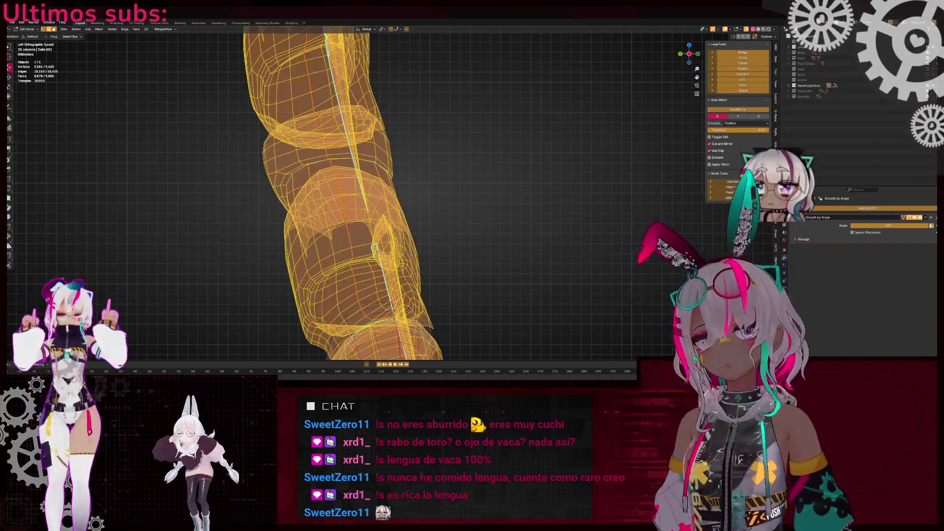
pyautogui.hotkey('alt', 'a')
pyautogui.press('l')
pyautogui.hotkey('alt', 'z')
pyautogui.moveTo(390, 188); pyautogui.dragTo(534, 205, button='middle')
pyautogui.scroll(-3, 390, 185)
pyautogui.moveTo(391, 185); pyautogui.dragTo(389, 90, button='middle')
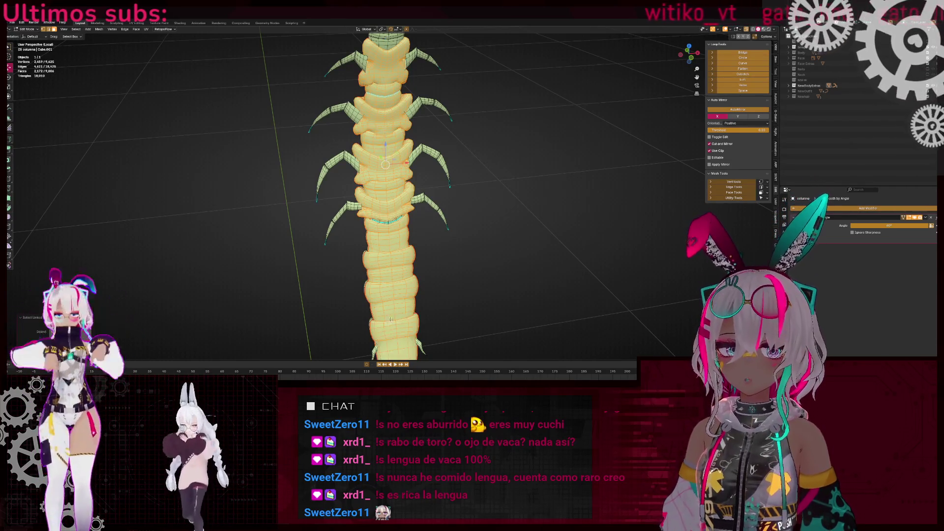
# Undo the last selection and hide a band of spine faces with H
pyautogui.hotkey('ctrl', 'z')
pyautogui.moveTo(391, 319); pyautogui.dragTo(475, 202, button='middle')
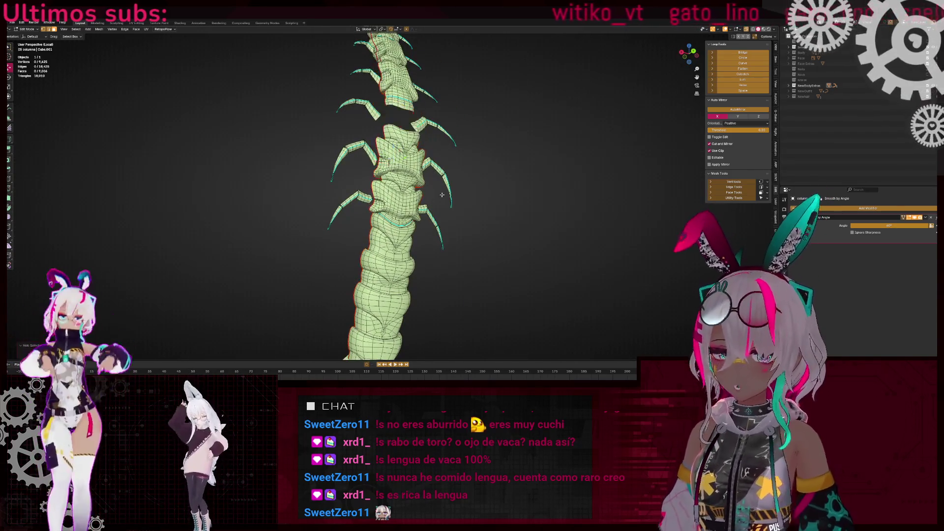
pyautogui.scroll(5, 447, 240)
pyautogui.moveTo(448, 241)
pyautogui.mouseDown(button='middle')
pyautogui.moveTo(391, 236)
pyautogui.moveTo(333, 262)
pyautogui.mouseUp(button='middle')
pyautogui.scroll(3, 391, 237)
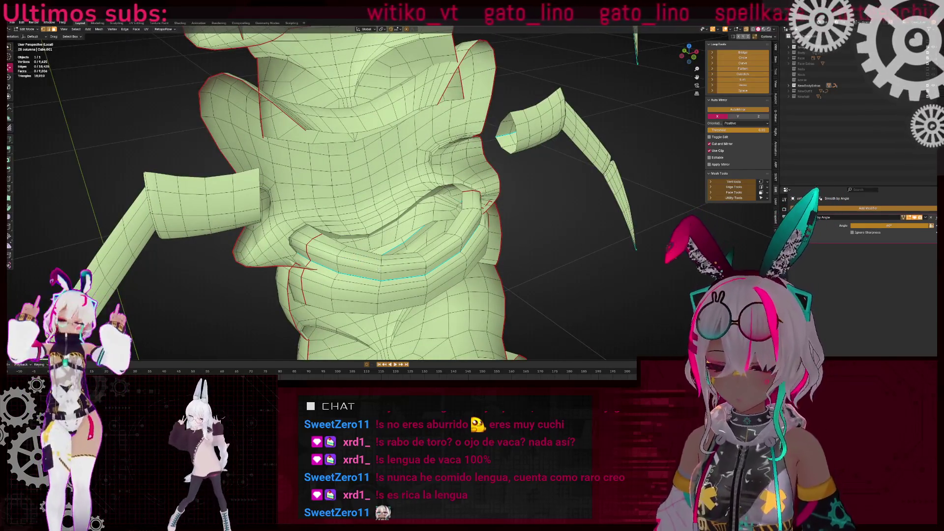
pyautogui.press('h')
pyautogui.scroll(-5, 414, 253)
pyautogui.moveTo(415, 253)
pyautogui.mouseDown(button='middle')
pyautogui.moveTo(384, 231)
pyautogui.moveTo(452, 203)
pyautogui.mouseUp(button='middle')
pyautogui.moveTo(385, 141); pyautogui.dragTo(341, 243, button='middle')
pyautogui.scroll(6, 342, 243)
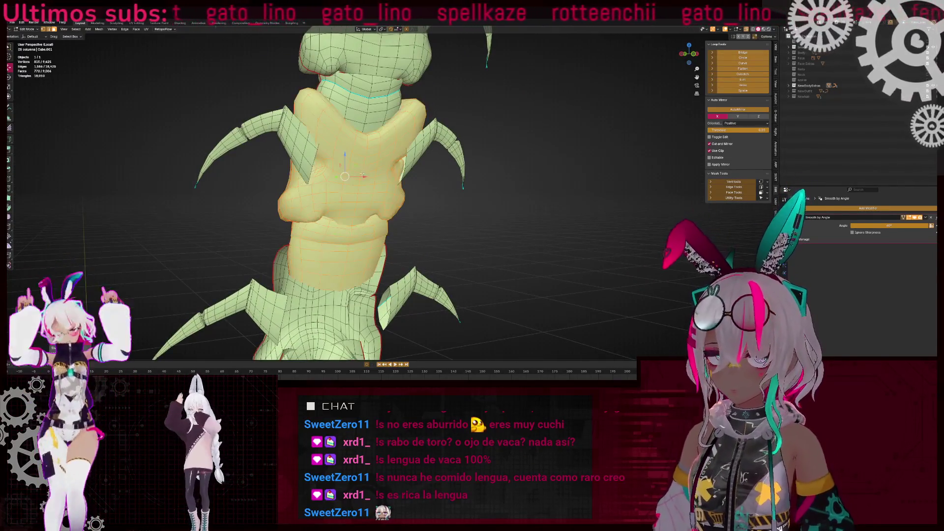
pyautogui.scroll(-4, 379, 87)
pyautogui.moveTo(380, 86)
pyautogui.mouseDown(button='middle')
pyautogui.moveTo(372, 130)
pyautogui.moveTo(413, 150)
pyautogui.moveTo(425, 143)
pyautogui.mouseUp(button='middle')
# Select a connected spine chunk and hide all other geometry with Shift+H
pyautogui.hotkey('ctrl', 'l')
pyautogui.scroll(3, 425, 143)
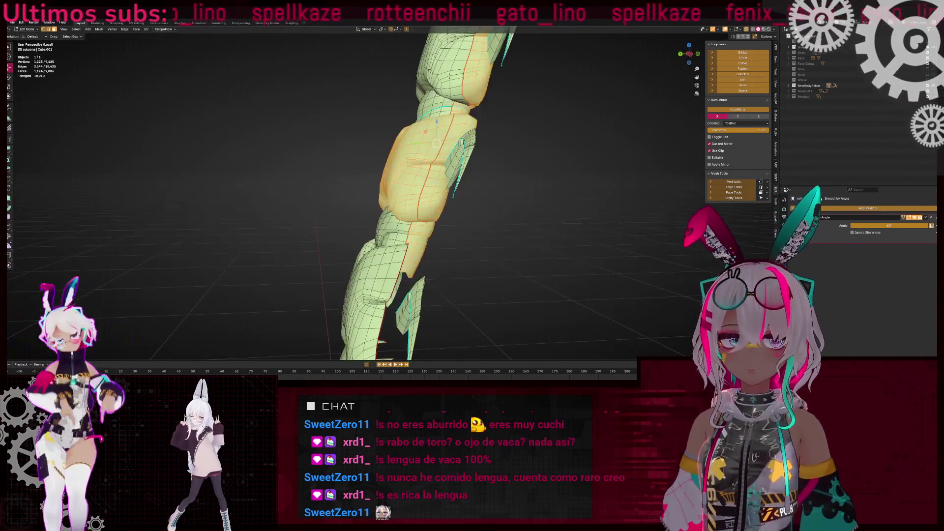
pyautogui.click(416, 183)
pyautogui.moveTo(411, 181); pyautogui.dragTo(416, 213, button='middle')
pyautogui.hotkey('shift', 'h')
pyautogui.moveTo(398, 174)
pyautogui.mouseDown(button='middle')
pyautogui.moveTo(415, 167)
pyautogui.moveTo(353, 207)
pyautogui.moveTo(402, 199)
pyautogui.mouseUp(button='middle')
pyautogui.scroll(5, 415, 168)
# Select several edge loops on the isolated chunk, opening and dismissing the edge menu
pyautogui.keyDown('alt'); pyautogui.click(449, 180); pyautogui.keyUp('alt')
pyautogui.moveTo(449, 180); pyautogui.dragTo(472, 167, button='middle')
pyautogui.scroll(-4, 354, 187)
pyautogui.moveTo(354, 187); pyautogui.dragTo(393, 197, button='middle')
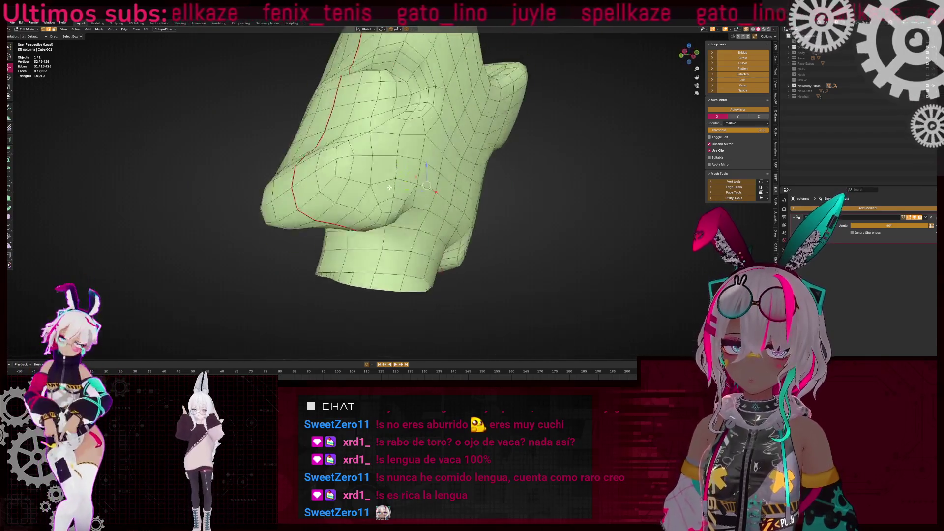
pyautogui.scroll(4, 394, 197)
pyautogui.moveTo(477, 227); pyautogui.dragTo(405, 231, button='middle')
pyautogui.keyDown('shift'); pyautogui.click(404, 231); pyautogui.keyUp('shift')
pyautogui.rightClick(499, 208)
pyautogui.press('Escape')
pyautogui.rightClick(436, 198)
pyautogui.click(435, 198)
pyautogui.scroll(-3, 435, 198)
pyautogui.moveTo(435, 198)
pyautogui.mouseDown(button='middle')
pyautogui.moveTo(388, 209)
pyautogui.moveTo(383, 196)
pyautogui.mouseUp(button='middle')
# Reveal all spine geometry, clear the selection, pick one linked piece and frame it
pyautogui.hotkey('alt', 'h')
pyautogui.scroll(2, 388, 209)
pyautogui.hotkey('alt', 'a')
pyautogui.press('l')
pyautogui.scroll(2, 376, 273)
pyautogui.moveTo(376, 274); pyautogui.dragTo(406, 182, button='middle')
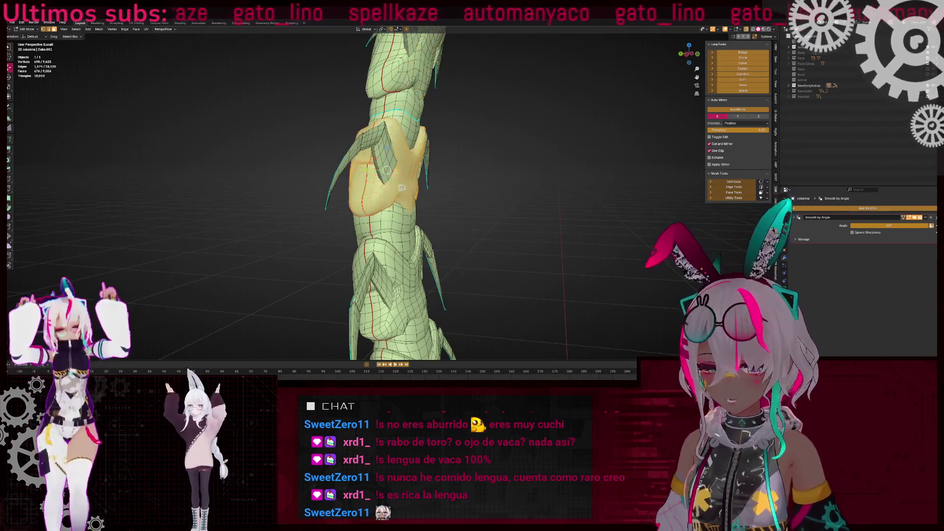
pyautogui.press('KP_Decimal')
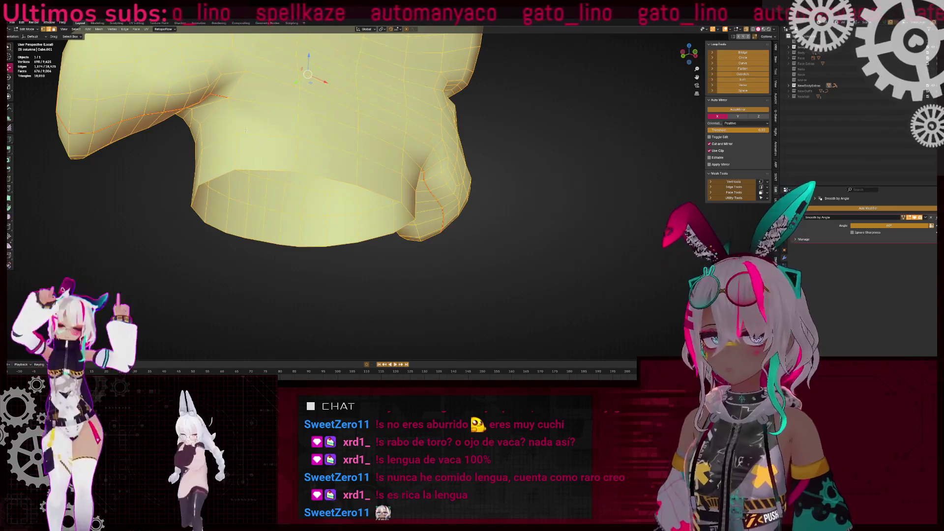
# Select one vertebra ring with Ctrl+L and hide everything else with Shift+H
pyautogui.click(246, 130)
pyautogui.hotkey('ctrl', 'l')
pyautogui.scroll(-5, 362, 230)
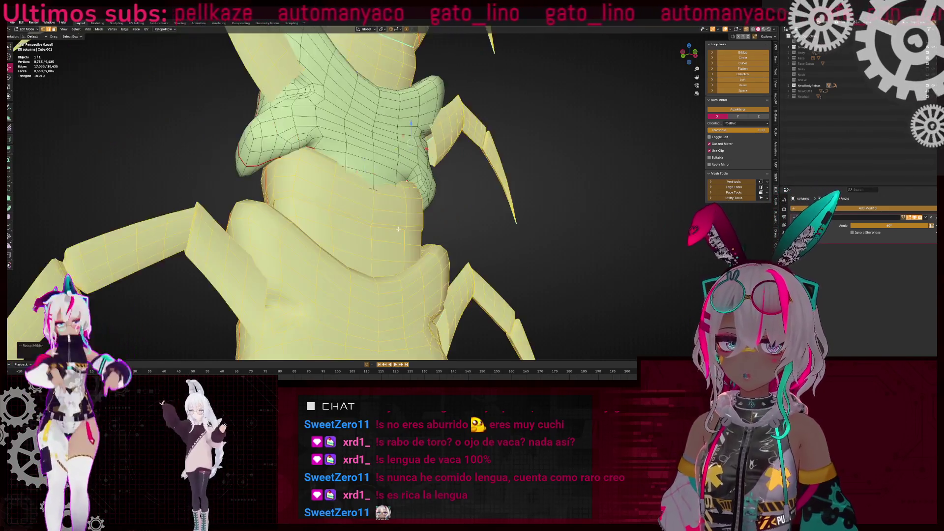
pyautogui.click(364, 221)
pyautogui.hotkey('ctrl', 'l')
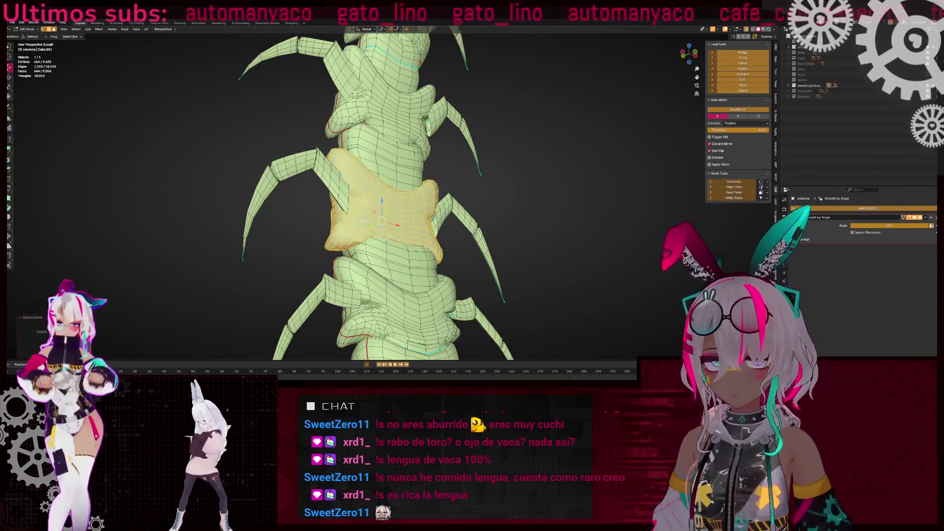
pyautogui.hotkey('shift', 'h')
pyautogui.scroll(3, 366, 246)
pyautogui.moveTo(365, 246); pyautogui.dragTo(375, 225, button='middle')
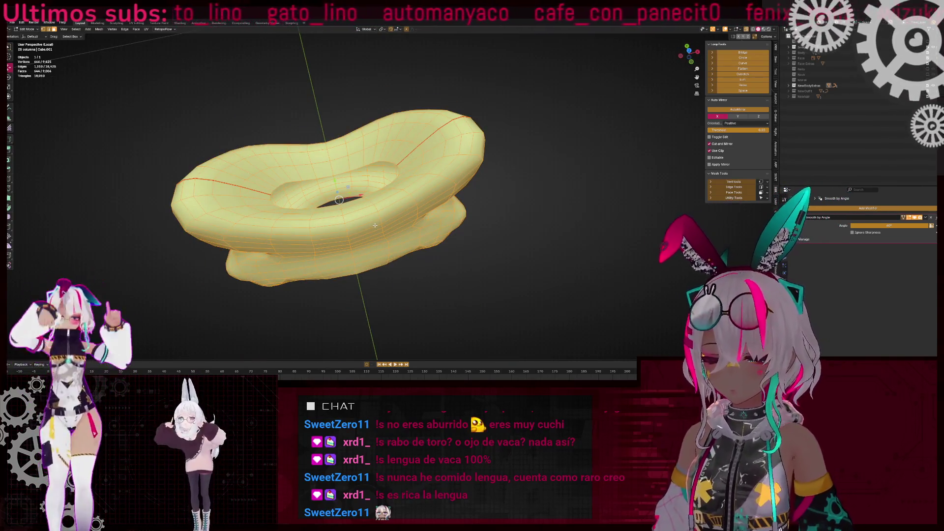
# Reveal the hidden spine and select one vertebra's whole linked piece
pyautogui.hotkey('alt', 'h')
pyautogui.click(432, 202)
pyautogui.hotkey('ctrl', 'l')
pyautogui.scroll(3, 432, 202)
pyautogui.moveTo(432, 202); pyautogui.dragTo(434, 72, button='middle')
pyautogui.moveTo(417, 214); pyautogui.dragTo(400, 135, button='middle')
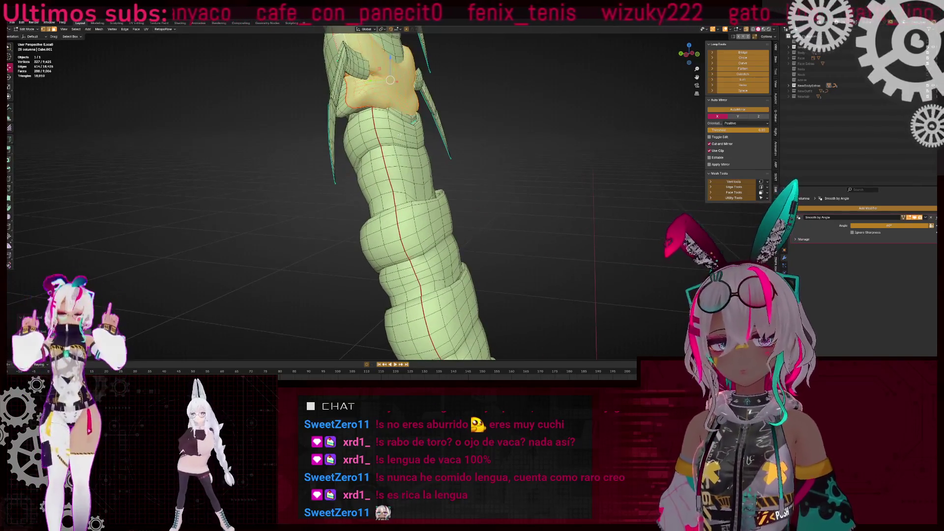
pyautogui.moveTo(424, 227); pyautogui.dragTo(435, 224, button='middle')
pyautogui.moveTo(446, 276); pyautogui.dragTo(452, 280, button='middle')
# Grow the selection twice with Ctrl+Numpad+ along the column toward the tail
pyautogui.press('ctrl+KP_Add')
pyautogui.scroll(3, 416, 223)
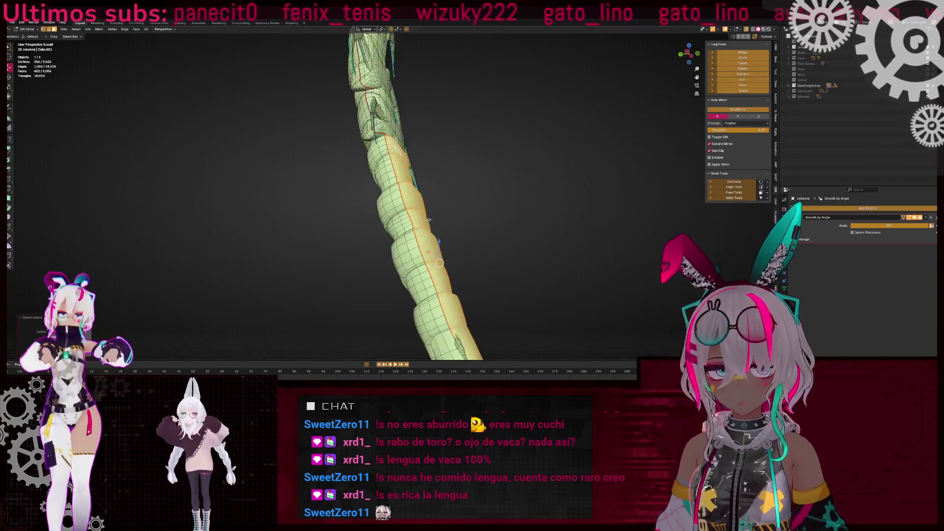
pyautogui.press('ctrl+KP_Add')
pyautogui.moveTo(390, 89); pyautogui.dragTo(452, 300, button='middle')
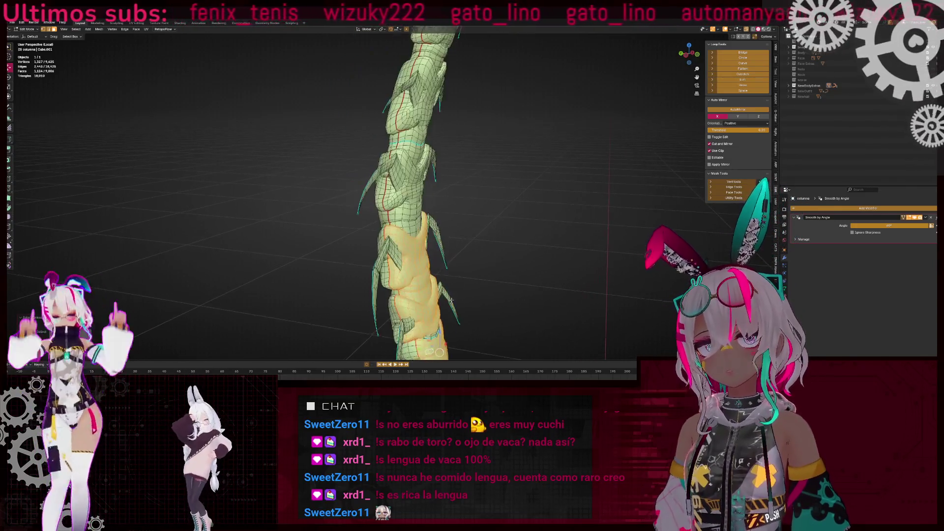
pyautogui.moveTo(415, 213); pyautogui.dragTo(419, 183, button='middle')
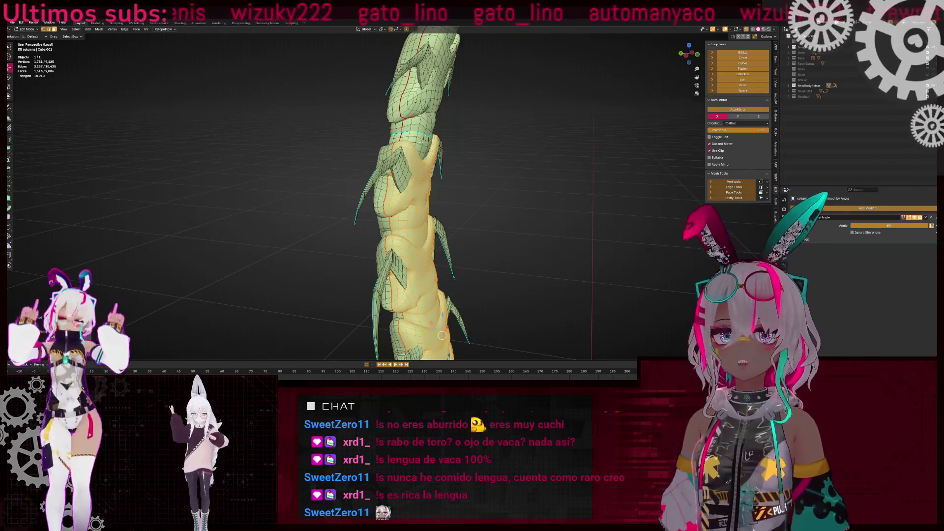
pyautogui.moveTo(428, 100)
pyautogui.mouseDown(button='middle')
pyautogui.moveTo(359, 246)
pyautogui.moveTo(395, 180)
pyautogui.moveTo(389, 171)
pyautogui.moveTo(386, 180)
pyautogui.moveTo(513, 187)
pyautogui.mouseUp(button='middle')
# Add one more linked segment with L and inspect the selected column
pyautogui.press('l')
pyautogui.press('l')
pyautogui.moveTo(430, 227); pyautogui.dragTo(342, 191, button='middle')
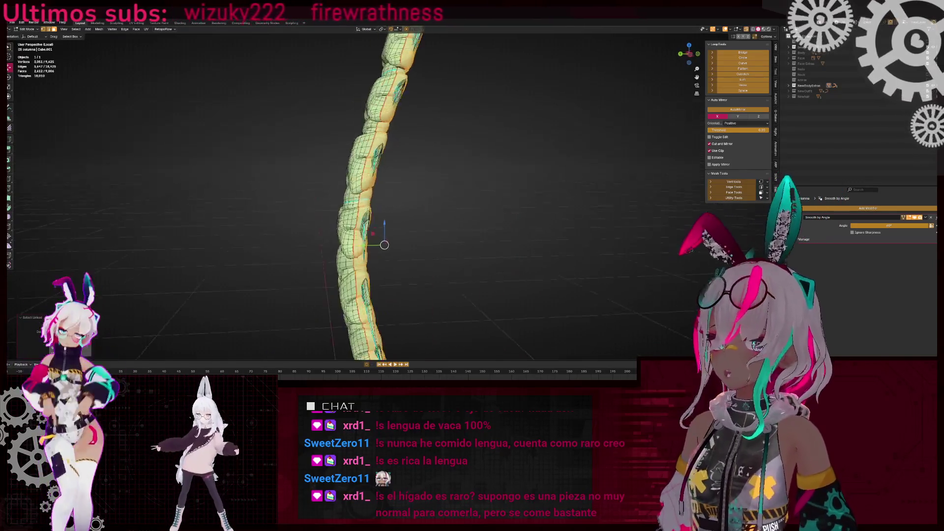
pyautogui.moveTo(352, 238); pyautogui.dragTo(366, 217, button='middle')
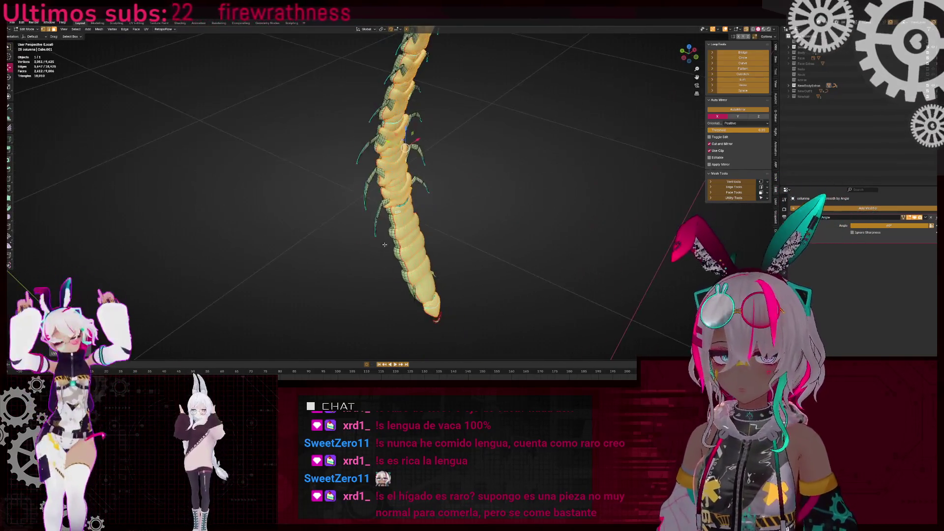
pyautogui.scroll(3, 391, 199)
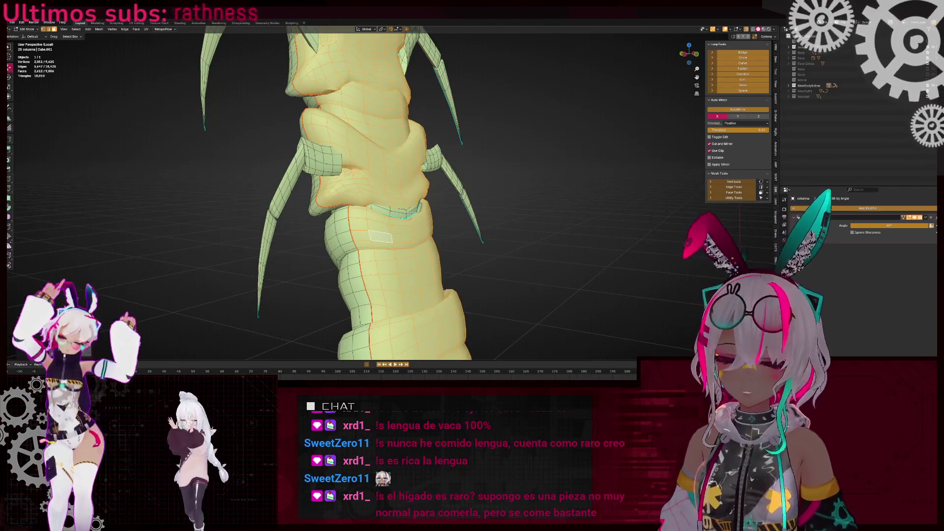
pyautogui.scroll(-6, 413, 214)
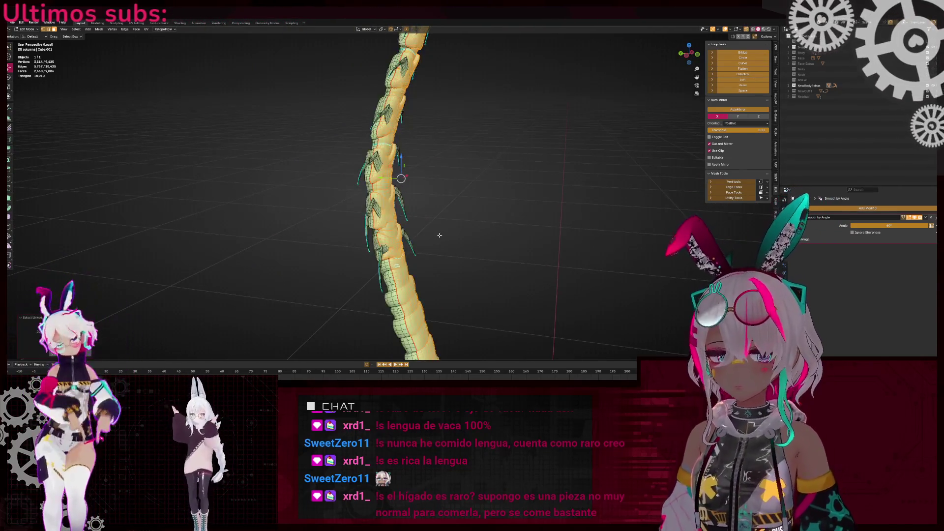
pyautogui.moveTo(416, 262); pyautogui.dragTo(402, 217, button='middle')
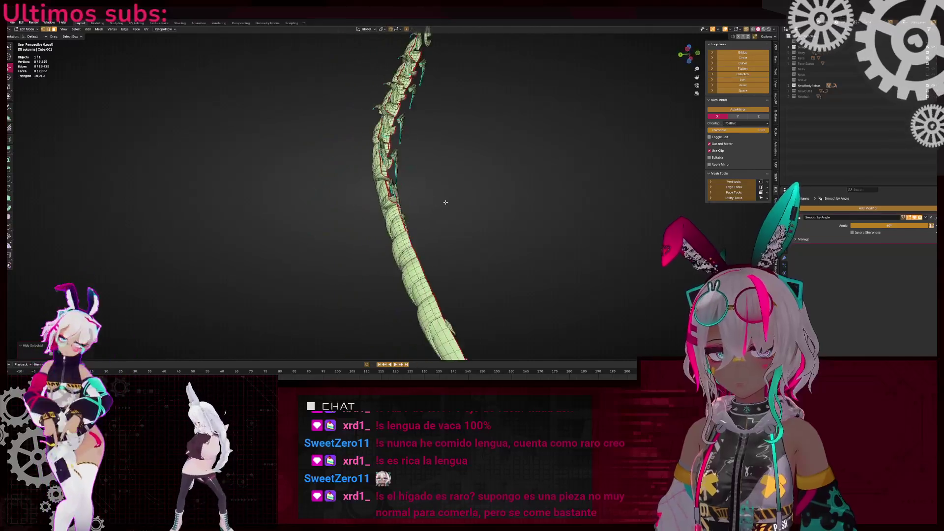
pyautogui.scroll(5, 401, 213)
pyautogui.moveTo(402, 214)
pyautogui.mouseDown(button='middle')
pyautogui.moveTo(381, 211)
pyautogui.moveTo(358, 286)
pyautogui.mouseUp(button='middle')
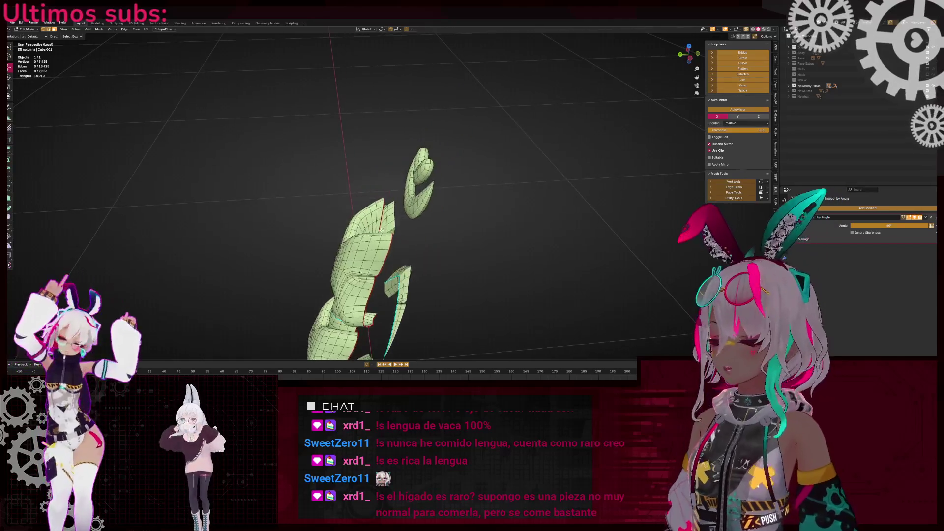
# Reveal the hidden spine parts and expand the selection along the spiked column
pyautogui.hotkey('alt', 'h')
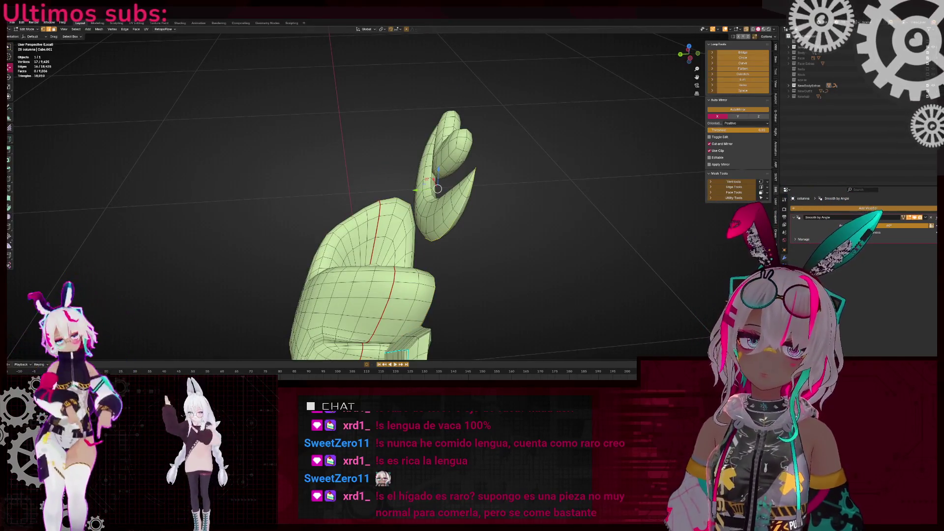
pyautogui.rightClick(530, 83)
pyautogui.click(541, 123)
pyautogui.moveTo(492, 196)
pyautogui.mouseDown(button='middle')
pyautogui.moveTo(457, 211)
pyautogui.moveTo(431, 196)
pyautogui.mouseUp(button='middle')
pyautogui.scroll(6, 431, 196)
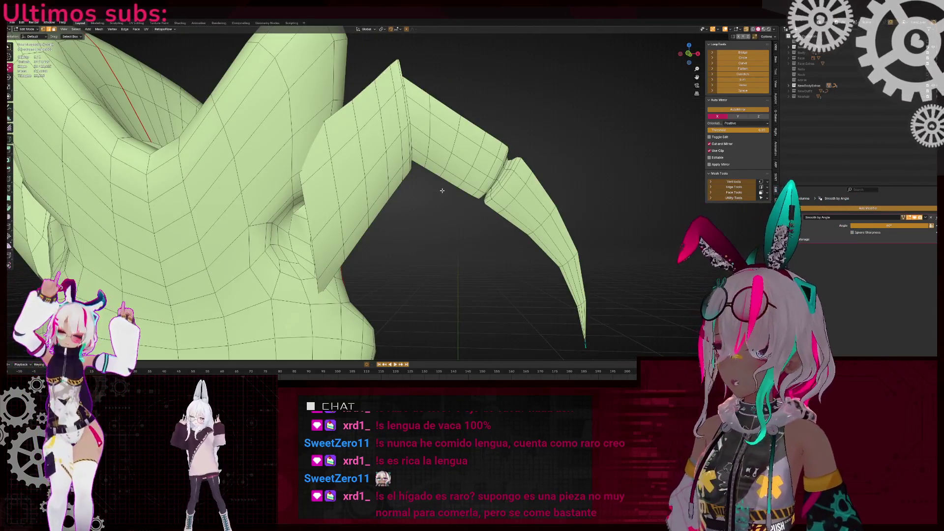
pyautogui.scroll(-3, 442, 185)
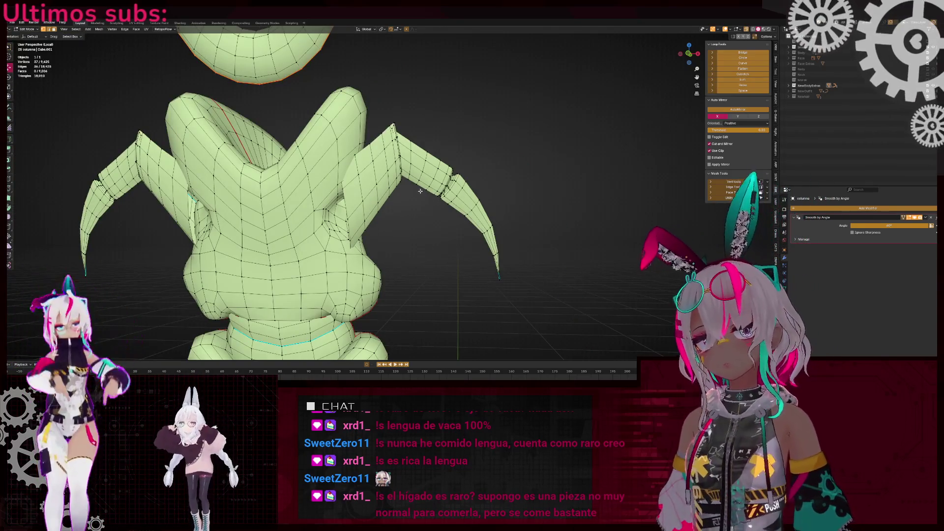
pyautogui.moveTo(416, 190)
pyautogui.mouseDown(button='middle')
pyautogui.moveTo(295, 206)
pyautogui.moveTo(442, 189)
pyautogui.mouseUp(button='middle')
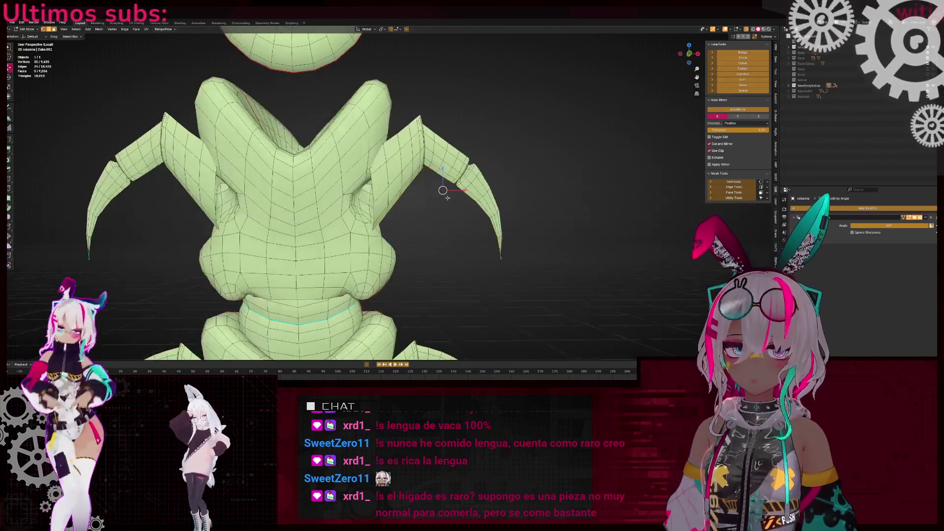
pyautogui.scroll(-3, 149, 186)
pyautogui.scroll(4, 236, 172)
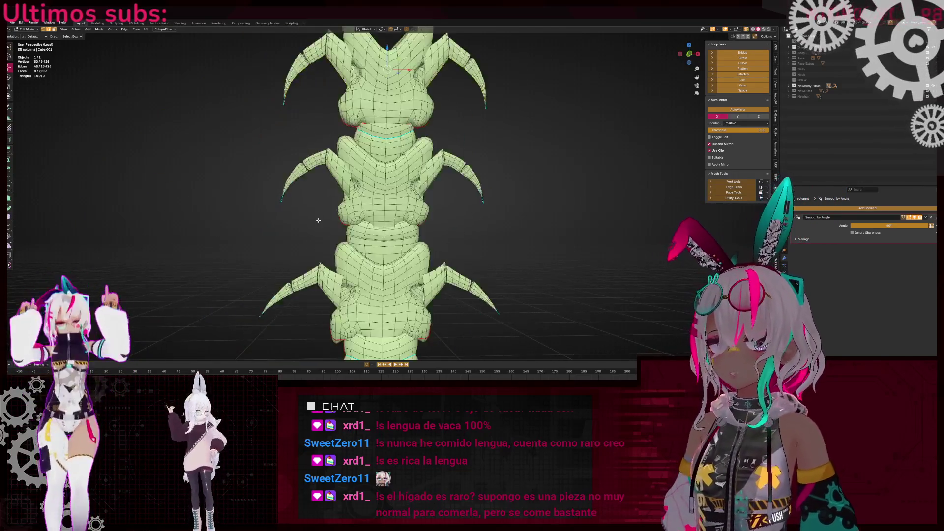
# Add edge loops along the right spike and the legs, toggling X-ray with Alt+Z
pyautogui.keyDown('alt'); pyautogui.keyDown('shift'); pyautogui.click(500, 166); pyautogui.keyUp('shift'); pyautogui.keyUp('alt')
pyautogui.scroll(4, 492, 182)
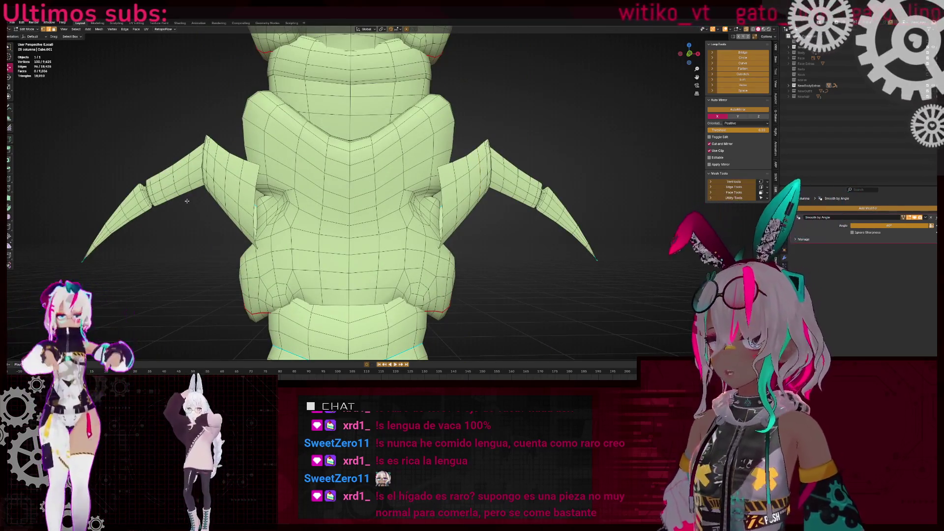
pyautogui.scroll(-3, 510, 209)
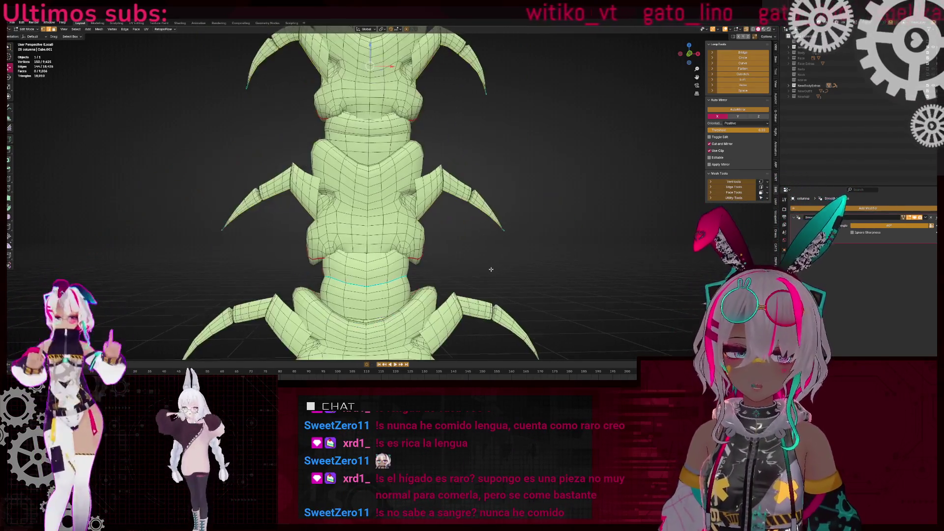
pyautogui.hotkey('alt', 'z')
pyautogui.keyDown('alt'); pyautogui.keyDown('shift'); pyautogui.click(446, 193); pyautogui.keyUp('shift'); pyautogui.keyUp('alt')
pyautogui.hotkey('alt', 'z')
pyautogui.scroll(3, 333, 201)
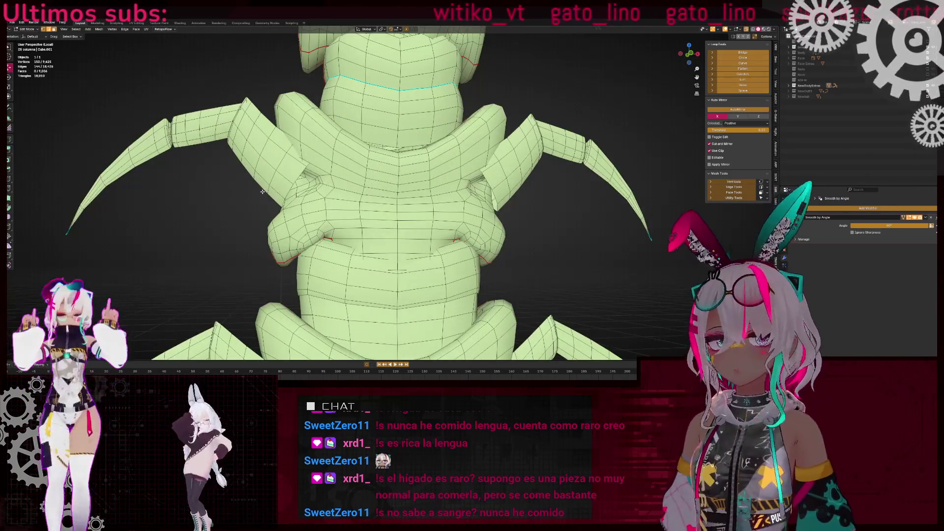
pyautogui.scroll(-3, 558, 177)
# Place another loop on the legs and a new edge loop on the lower segment
pyautogui.hotkey('alt', 'z')
pyautogui.keyDown('alt'); pyautogui.keyDown('shift'); pyautogui.click(344, 187); pyautogui.keyUp('shift'); pyautogui.keyUp('alt')
pyautogui.hotkey('alt', 'z')
pyautogui.scroll(3, 286, 184)
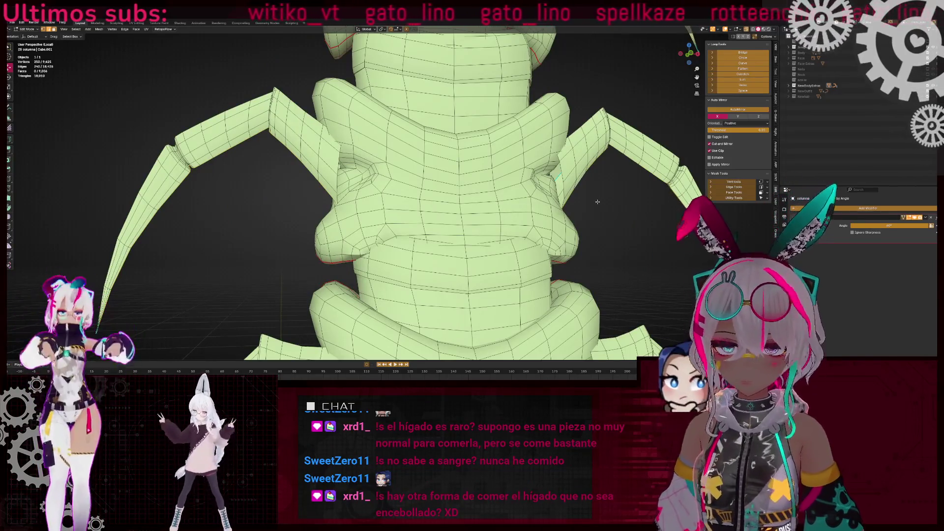
pyautogui.scroll(-3, 597, 201)
pyautogui.hotkey('alt', 'z')
pyautogui.keyDown('alt'); pyautogui.keyDown('shift'); pyautogui.click(379, 271); pyautogui.keyUp('shift'); pyautogui.keyUp('alt')
pyautogui.hotkey('alt', 'z')
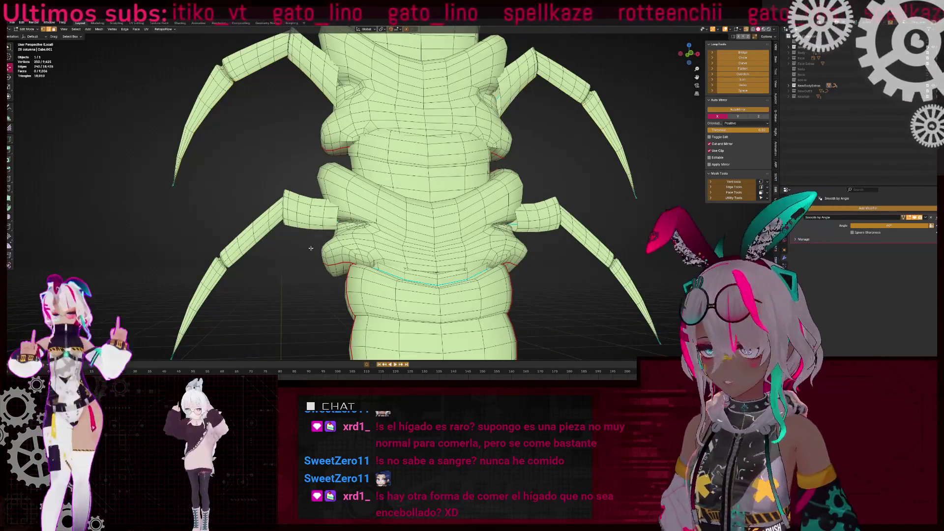
# Check the new loops on the lower body in wireframe view with Shift+Z
pyautogui.moveTo(532, 246)
pyautogui.keyDown('shift'); pyautogui.mouseDown(button='middle')
pyautogui.moveTo(470, 196)
pyautogui.moveTo(383, 207)
pyautogui.mouseUp(button='middle'); pyautogui.keyUp('shift')
pyautogui.scroll(-5, 475, 208)
pyautogui.scroll(4, 443, 208)
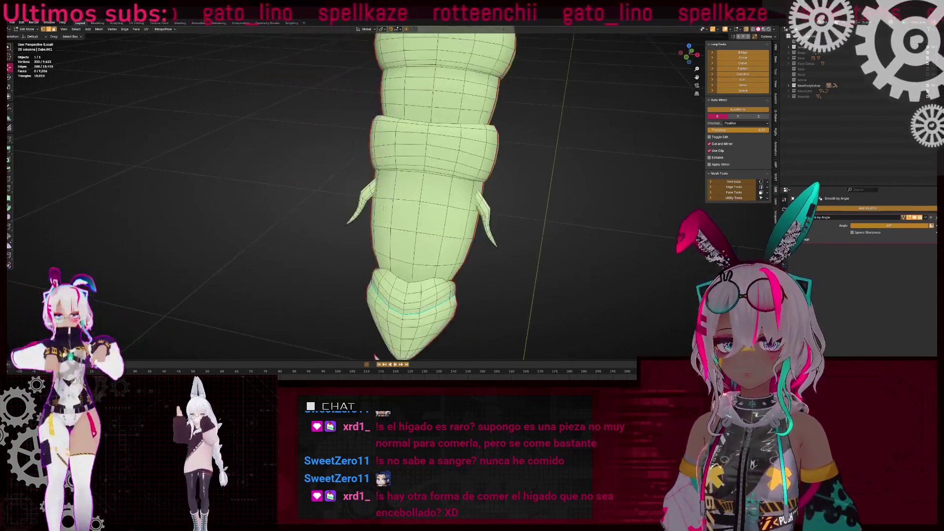
pyautogui.scroll(5, 384, 207)
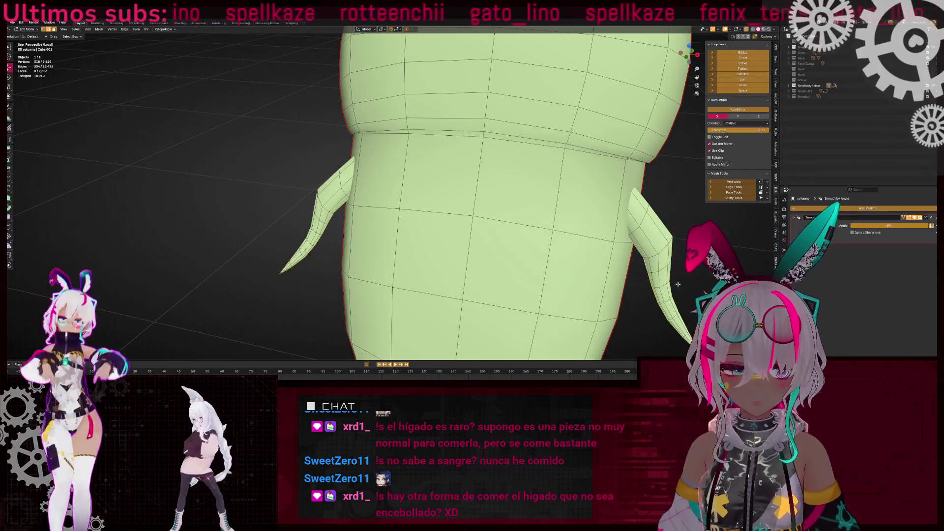
pyautogui.hotkey('shift', 'z')
pyautogui.scroll(-5, 689, 285)
pyautogui.moveTo(492, 207)
pyautogui.mouseDown(button='middle')
pyautogui.moveTo(432, 226)
pyautogui.moveTo(472, 246)
pyautogui.moveTo(484, 317)
pyautogui.mouseUp(button='middle')
pyautogui.hotkey('shift', 'z')
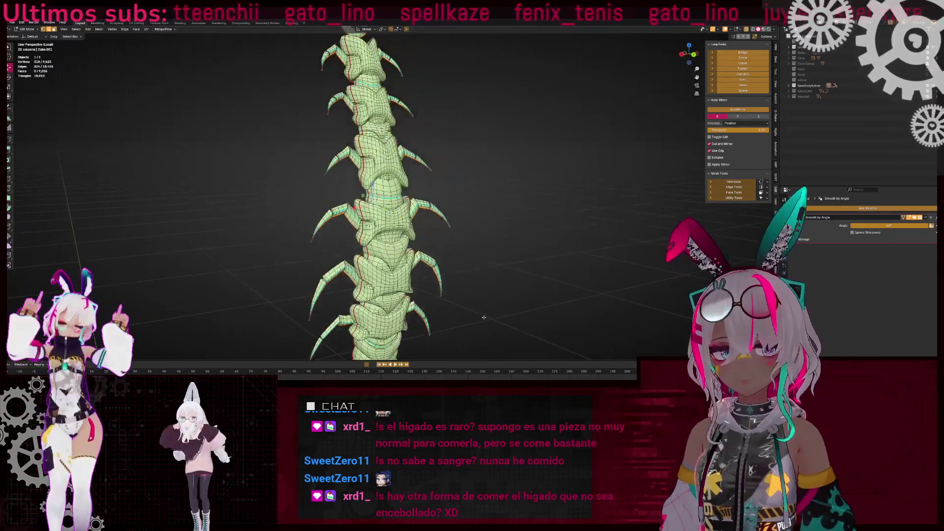
# Select the whole spine mesh, exit local view and return to Object Mode
pyautogui.press('a')
pyautogui.scroll(-4, 484, 317)
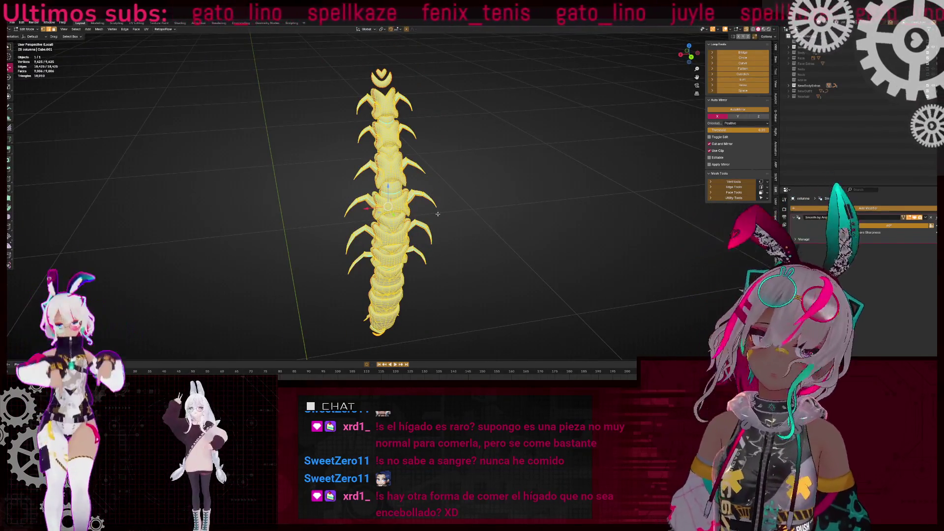
pyautogui.press('KP_Divide')
pyautogui.scroll(-4, 433, 209)
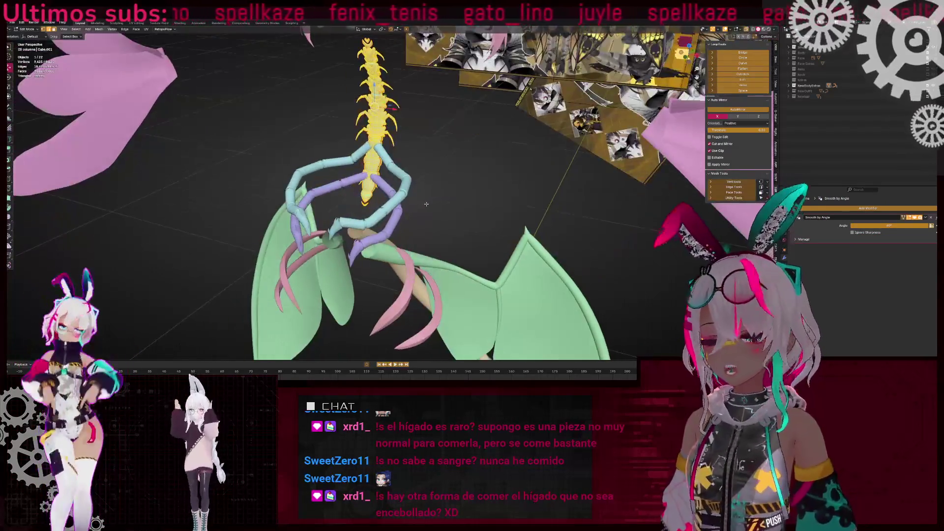
pyautogui.press('Tab')
pyautogui.moveTo(427, 203)
pyautogui.mouseDown(button='middle')
pyautogui.moveTo(536, 206)
pyautogui.moveTo(440, 274)
pyautogui.moveTo(401, 230)
pyautogui.moveTo(357, 210)
pyautogui.moveTo(443, 216)
pyautogui.mouseUp(button='middle')
# Convert the mandible curve to a mesh and check its geometry in Edit Mode
pyautogui.click(358, 210)
pyautogui.rightClick(443, 216)
pyautogui.click(492, 256)
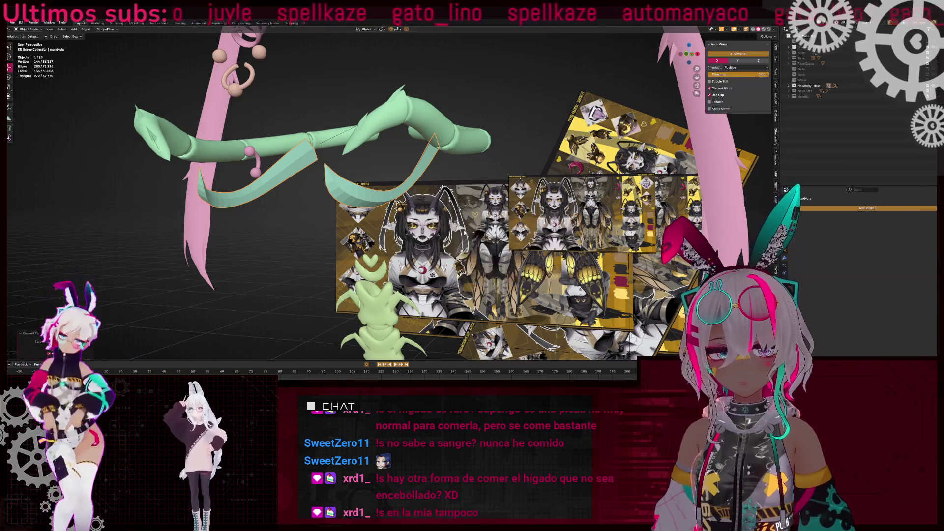
pyautogui.moveTo(492, 255); pyautogui.dragTo(544, 202, button='middle')
pyautogui.press('Tab')
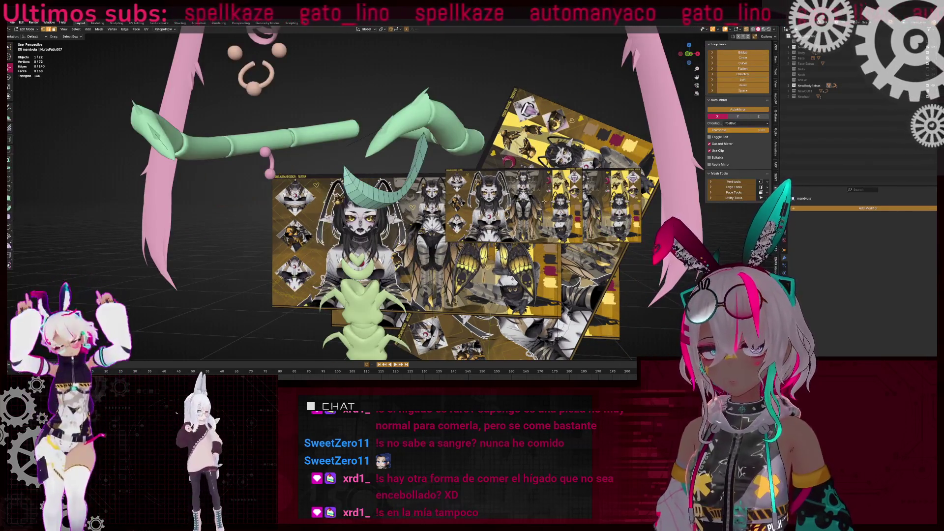
pyautogui.press('Tab')
# Apply Shade Auto Smooth to the mandible and add a Mirror modifier
pyautogui.rightClick(457, 202)
pyautogui.click(457, 207)
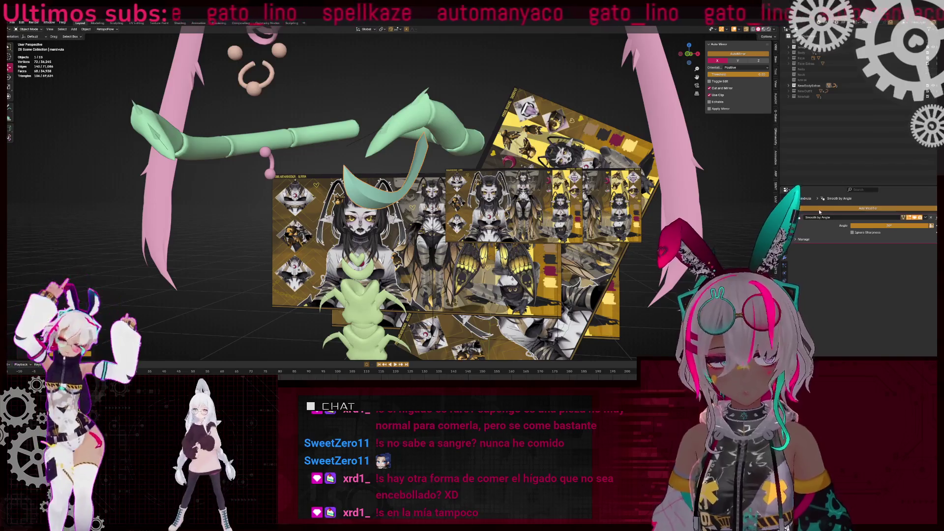
pyautogui.click(819, 211)
pyautogui.write('mirror')
pyautogui.press('Return')
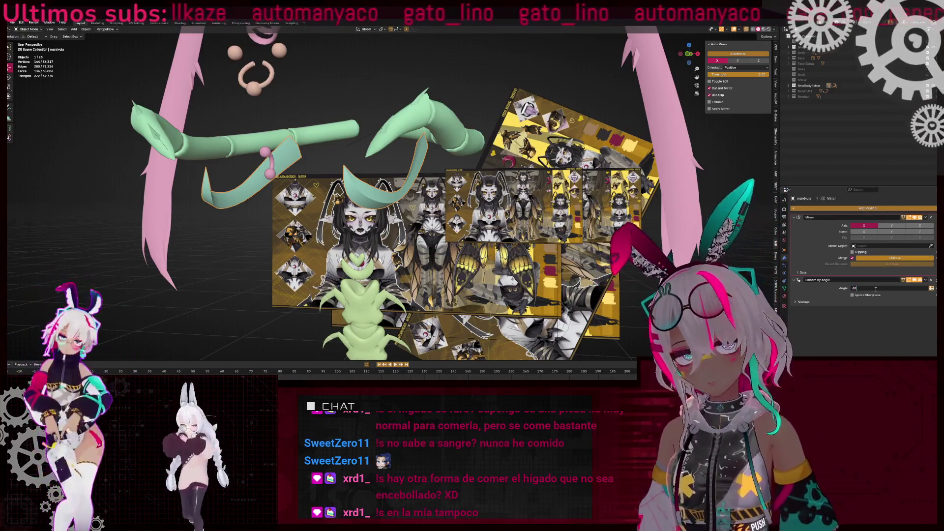
# Inspect the tentacle object's edges in X-ray Edit Mode, then frame it in Object Mode
pyautogui.press('Tab')
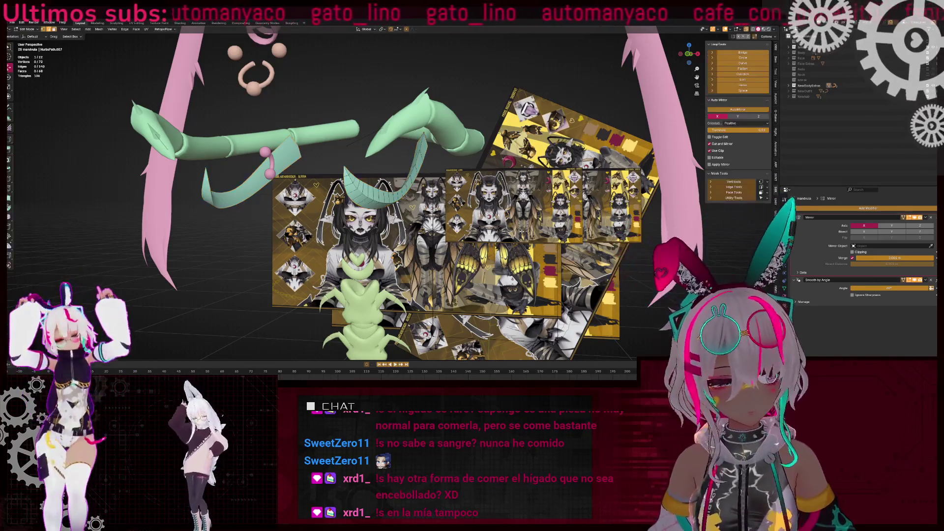
pyautogui.hotkey('alt', 'z')
pyautogui.rightClick(551, 219)
pyautogui.click(550, 218)
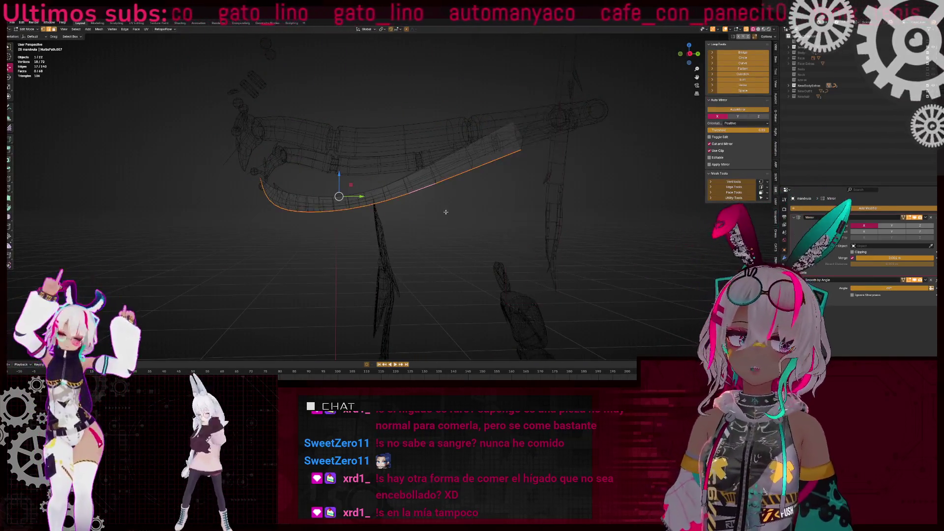
pyautogui.hotkey('alt', 'z')
pyautogui.scroll(-5, 446, 220)
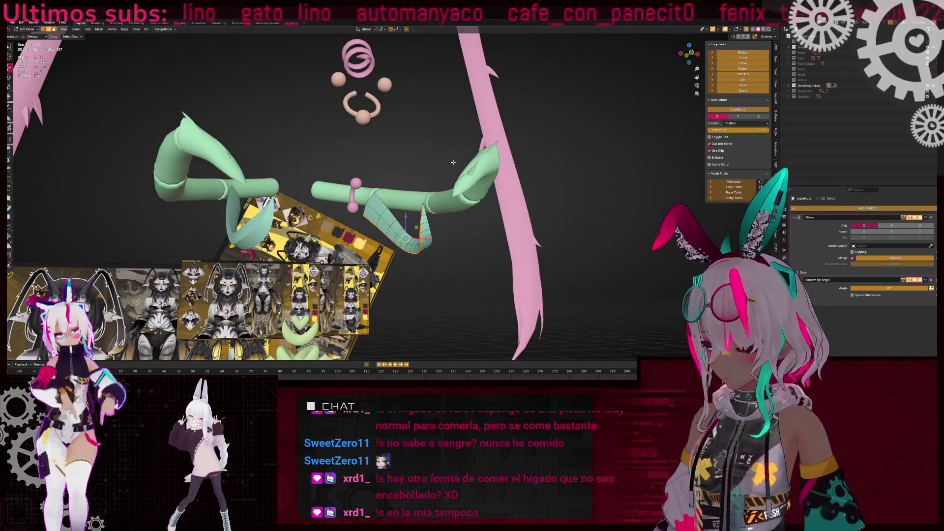
pyautogui.moveTo(453, 163); pyautogui.dragTo(577, 176, button='middle')
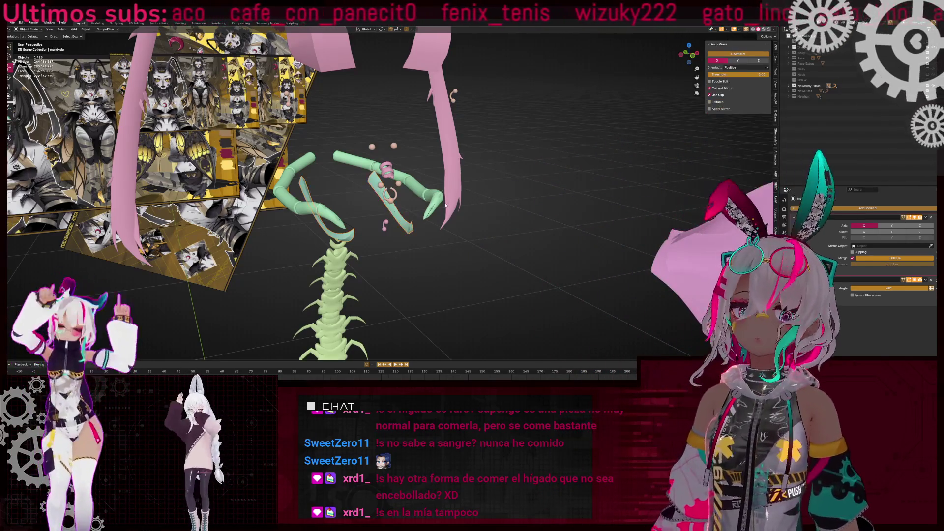
pyautogui.press('Tab')
pyautogui.press('KP_Decimal')
# Delete the duplicated and leftover spare mandible copies, checking them in wireframe view
pyautogui.hotkey('shift', 'z')
pyautogui.hotkey('shift', 'd')
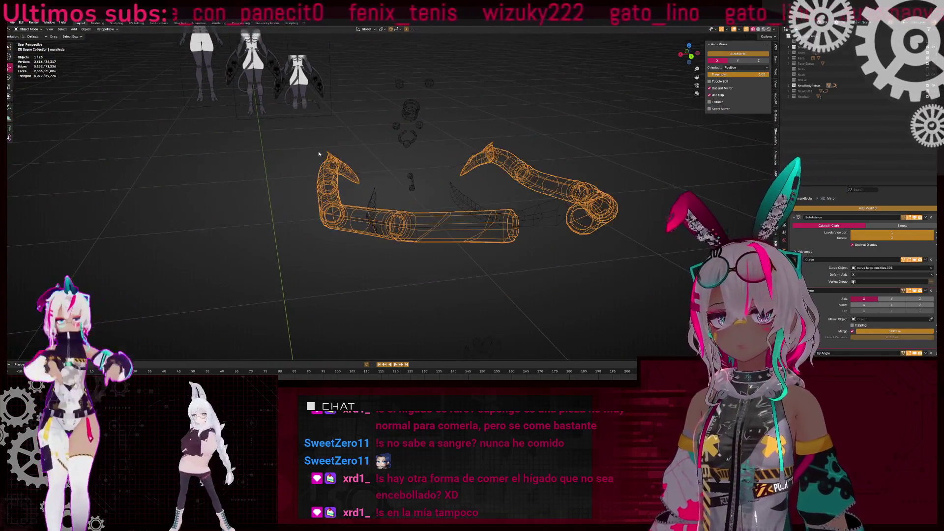
pyautogui.click(382, 170)
pyautogui.rightClick(382, 170)
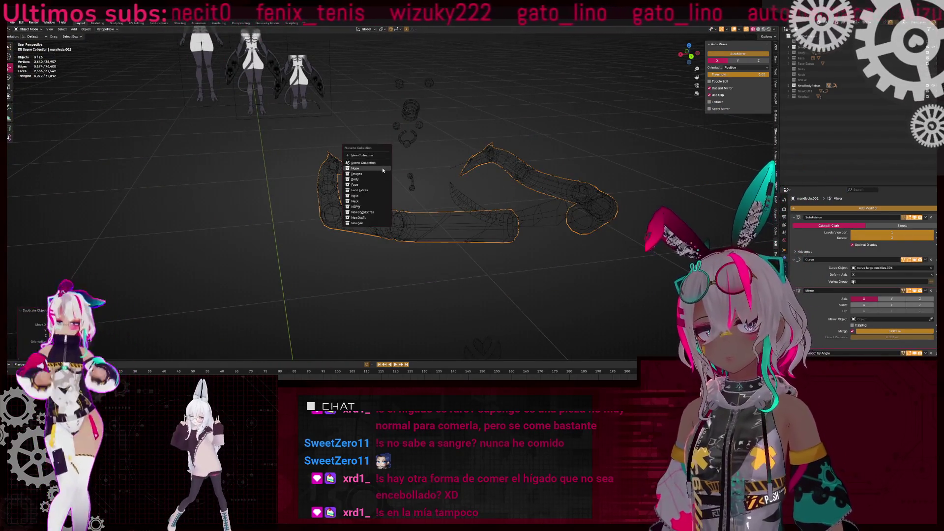
pyautogui.click(341, 192)
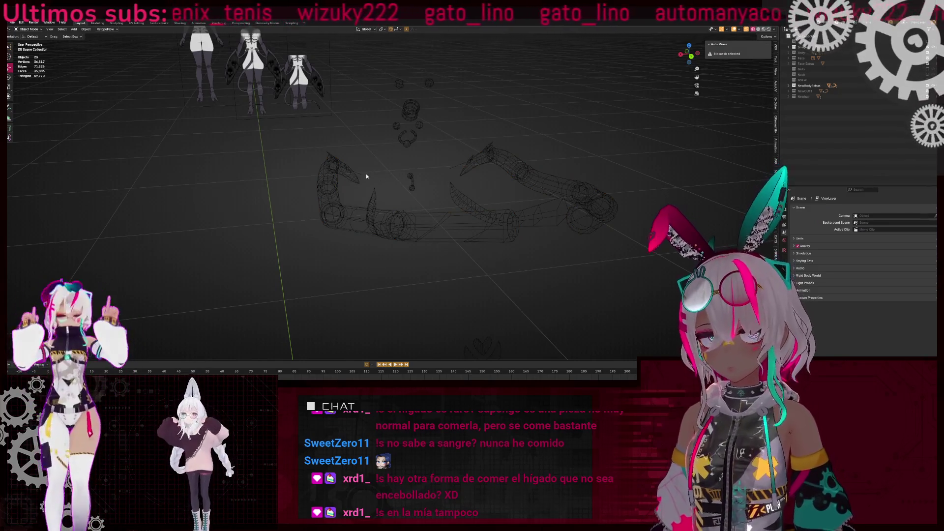
pyautogui.click(356, 176)
pyautogui.press('Delete')
pyautogui.hotkey('shift', 'z')
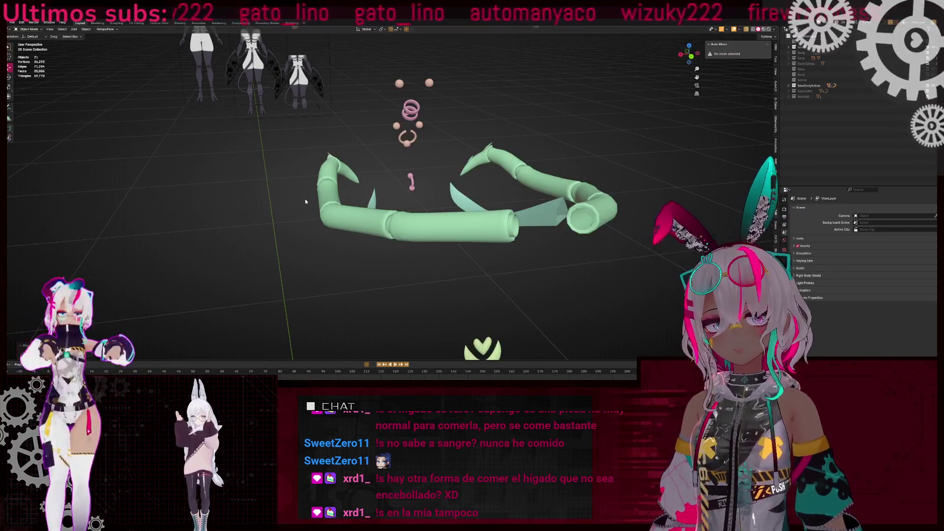
# Collapse the mandible's Curve and Subdivision modifiers into its mesh and enter Edit Mode
pyautogui.click(428, 238)
pyautogui.hotkey('ctrl', 'x')
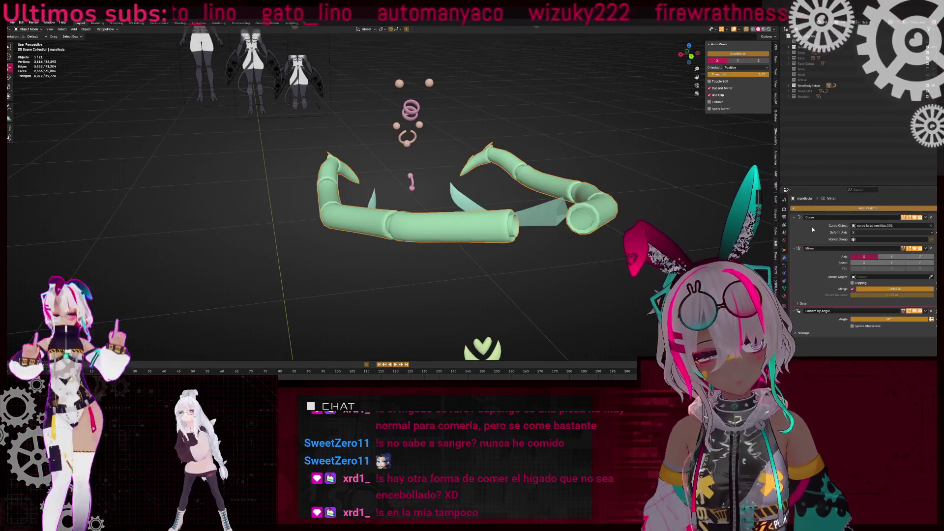
pyautogui.hotkey('ctrl', 'x')
pyautogui.press('Tab')
pyautogui.moveTo(431, 235); pyautogui.dragTo(492, 216, button='middle')
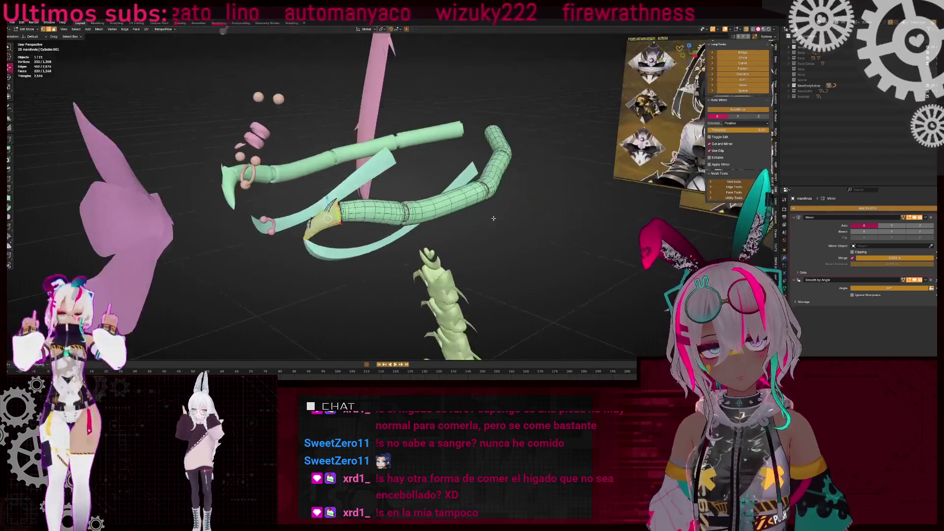
# Mark a lengthwise edge loop along the mandible tube as a UV seam
pyautogui.press('a')
pyautogui.scroll(3, 593, 216)
pyautogui.moveTo(594, 216); pyautogui.dragTo(481, 199, button='middle')
pyautogui.keyDown('alt'); pyautogui.click(480, 199); pyautogui.keyUp('alt')
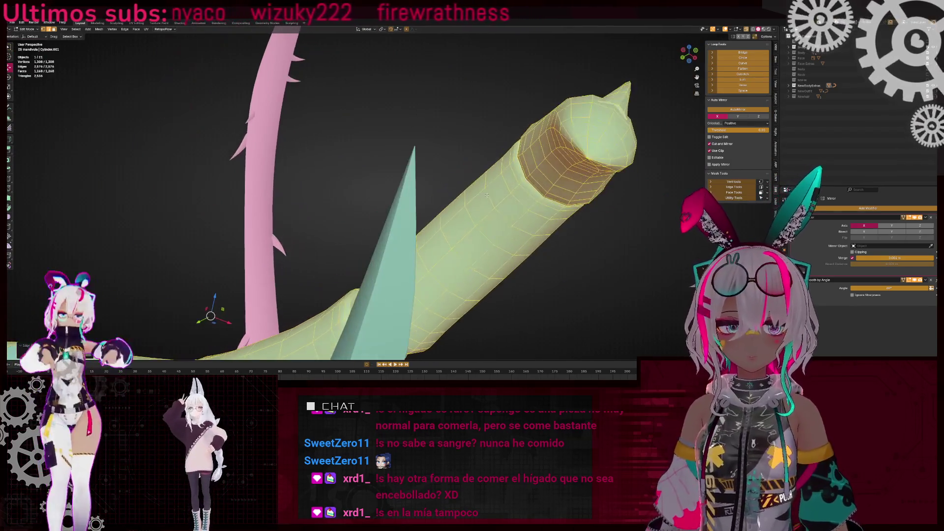
pyautogui.scroll(-3, 415, 226)
pyautogui.hotkey('alt', 'z')
pyautogui.hotkey('alt', 'z')
pyautogui.scroll(3, 414, 226)
pyautogui.keyDown('alt'); pyautogui.click(307, 288); pyautogui.keyUp('alt')
pyautogui.rightClick(465, 190)
pyautogui.click(466, 190)
pyautogui.moveTo(465, 191)
pyautogui.mouseDown(button='middle')
pyautogui.moveTo(418, 203)
pyautogui.moveTo(598, 183)
pyautogui.mouseUp(button='middle')
pyautogui.hotkey('alt', 'z')
pyautogui.hotkey('alt', 'z')
# Select the edge loop at the tube's joint and merge its doubled vertices by distance
pyautogui.scroll(5, 431, 209)
pyautogui.scroll(6, 427, 199)
pyautogui.scroll(-2, 425, 189)
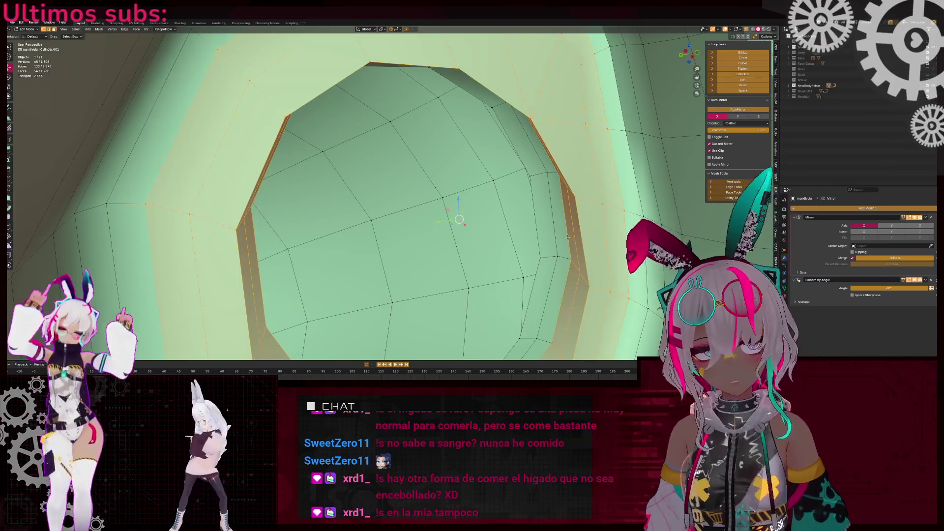
pyautogui.scroll(-3, 568, 238)
pyautogui.keyDown('alt'); pyautogui.click(510, 207); pyautogui.keyUp('alt')
pyautogui.moveTo(510, 207); pyautogui.dragTo(533, 183, button='middle')
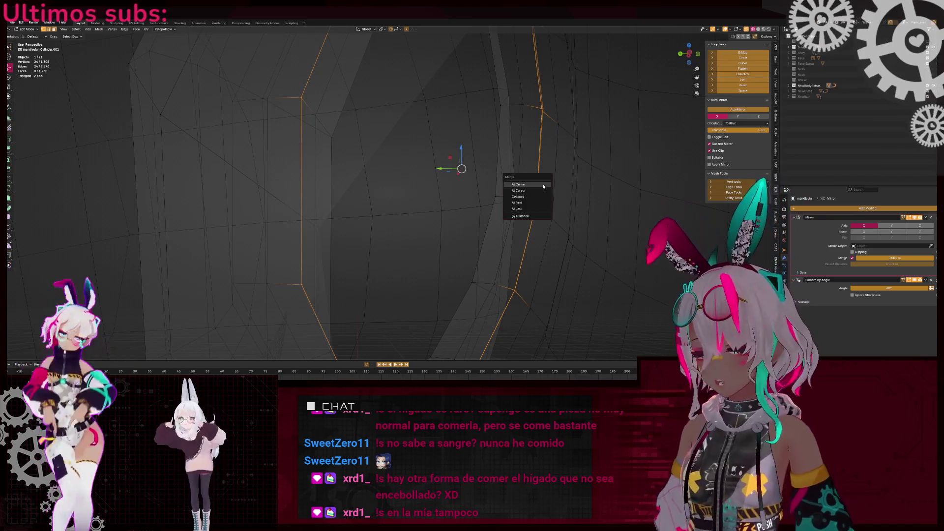
pyautogui.press('Escape')
pyautogui.scroll(-6, 543, 186)
pyautogui.moveTo(544, 186); pyautogui.dragTo(522, 163, button='middle')
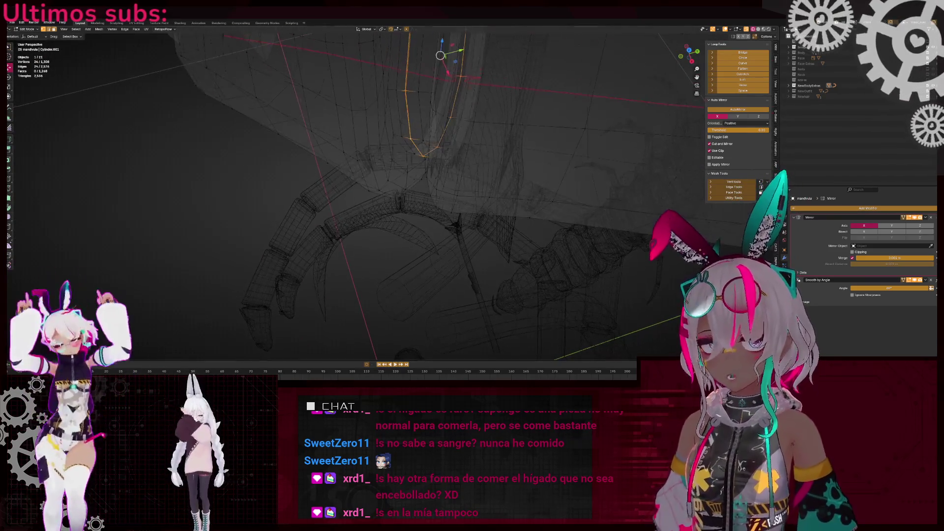
pyautogui.scroll(3, 401, 128)
pyautogui.press('m')
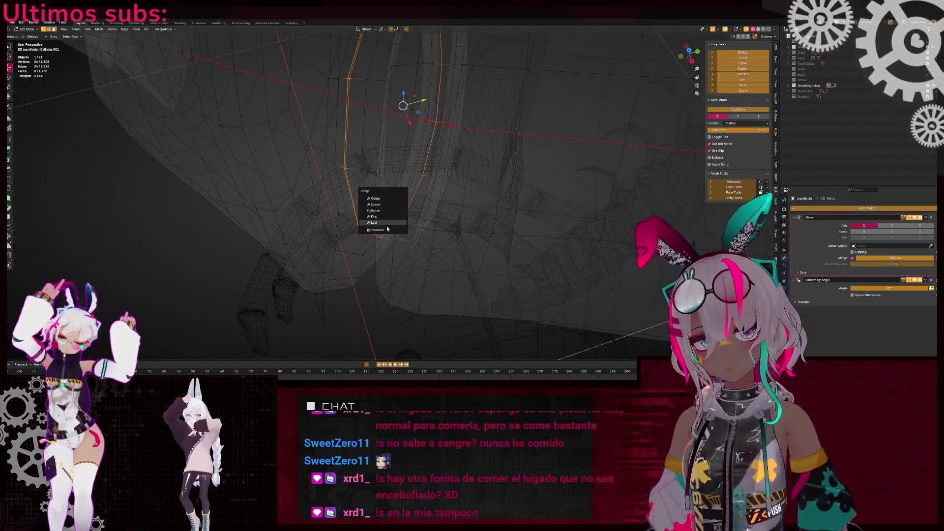
pyautogui.click(376, 230)
pyautogui.moveTo(376, 230)
pyautogui.mouseDown(button='middle')
pyautogui.moveTo(354, 201)
pyautogui.moveTo(369, 168)
pyautogui.moveTo(372, 199)
pyautogui.moveTo(263, 242)
pyautogui.moveTo(412, 205)
pyautogui.moveTo(359, 164)
pyautogui.moveTo(358, 195)
pyautogui.moveTo(525, 244)
pyautogui.moveTo(511, 236)
pyautogui.mouseUp(button='middle')
# Turn off see-through display and orbit around the tube to review the mesh
pyautogui.scroll(-3, 367, 191)
pyautogui.hotkey('alt', 'z')
pyautogui.scroll(-3, 372, 199)
pyautogui.scroll(5, 344, 224)
pyautogui.scroll(8, 525, 244)
pyautogui.moveTo(311, 174)
pyautogui.mouseDown(button='middle')
pyautogui.moveTo(482, 175)
pyautogui.moveTo(343, 222)
pyautogui.moveTo(269, 185)
pyautogui.moveTo(84, 152)
pyautogui.mouseUp(button='middle')
pyautogui.rightClick(482, 175)
# Orbit and toggle between wireframe and solid views to inspect the inside of the tube's end
pyautogui.click(481, 176)
pyautogui.scroll(-5, 481, 176)
pyautogui.scroll(6, 294, 193)
pyautogui.moveTo(294, 194); pyautogui.dragTo(468, 194, button='middle')
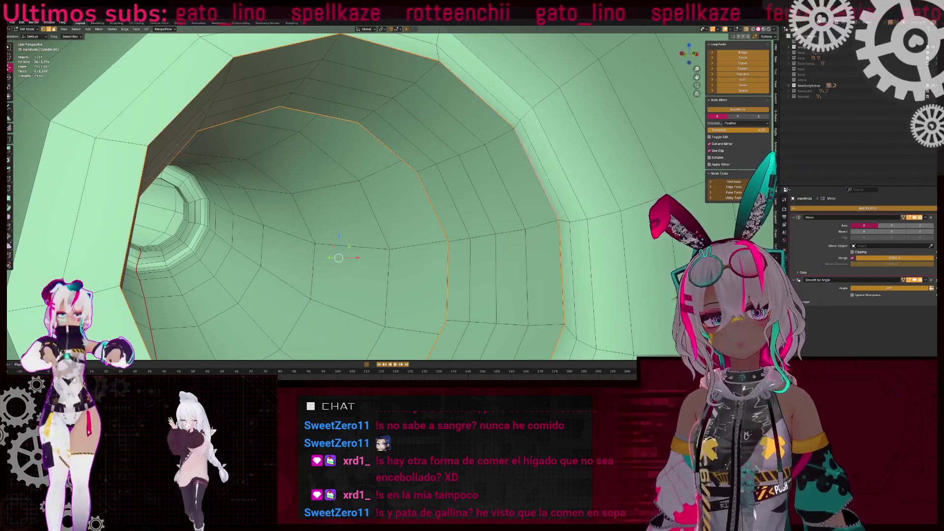
pyautogui.scroll(-5, 537, 173)
pyautogui.moveTo(537, 173)
pyautogui.mouseDown(button='middle')
pyautogui.moveTo(222, 220)
pyautogui.moveTo(421, 211)
pyautogui.mouseUp(button='middle')
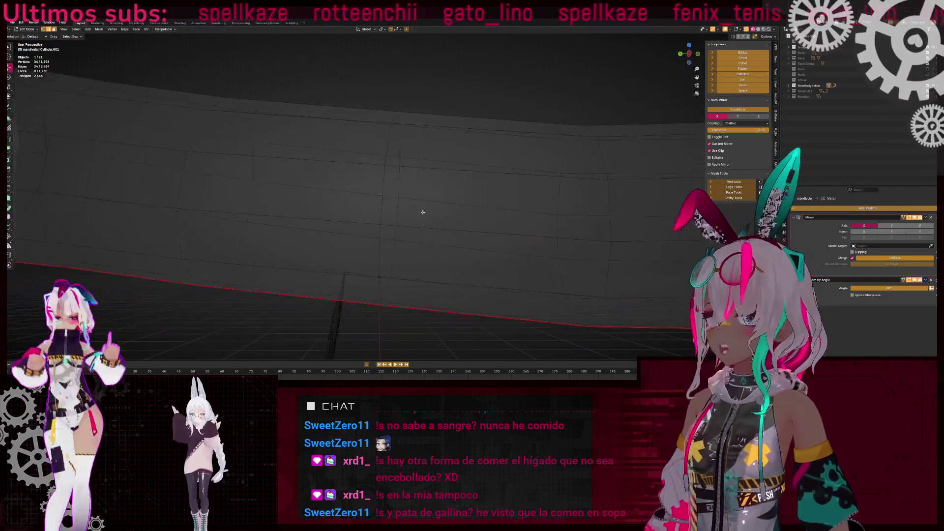
pyautogui.scroll(5, 418, 214)
pyautogui.scroll(5, 412, 220)
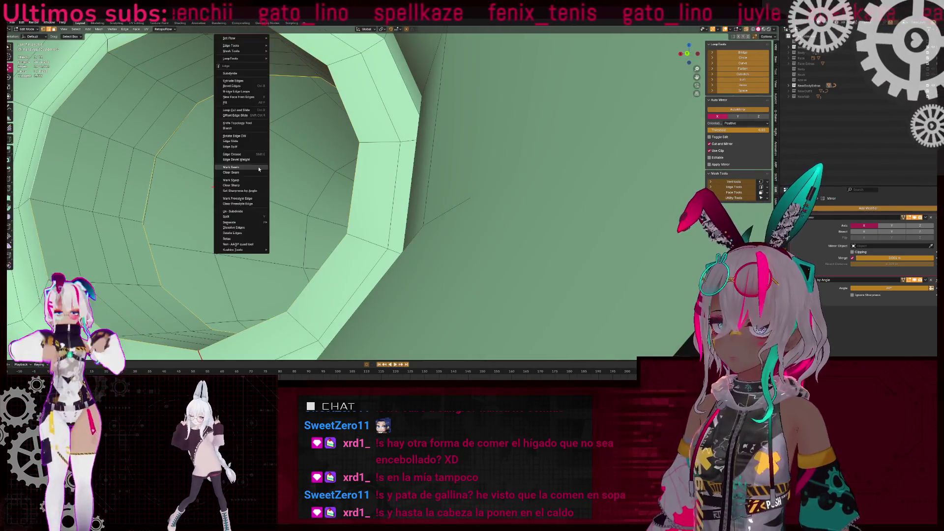
pyautogui.scroll(-5, 232, 197)
pyautogui.hotkey('shift', 'z')
pyautogui.moveTo(289, 208); pyautogui.dragTo(354, 196, button='middle')
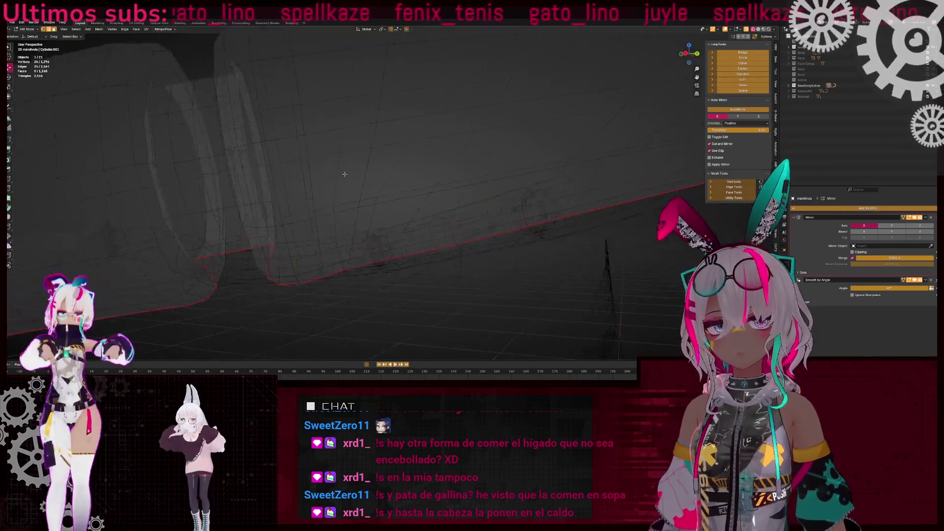
pyautogui.hotkey('shift', 'z')
pyautogui.scroll(5, 418, 177)
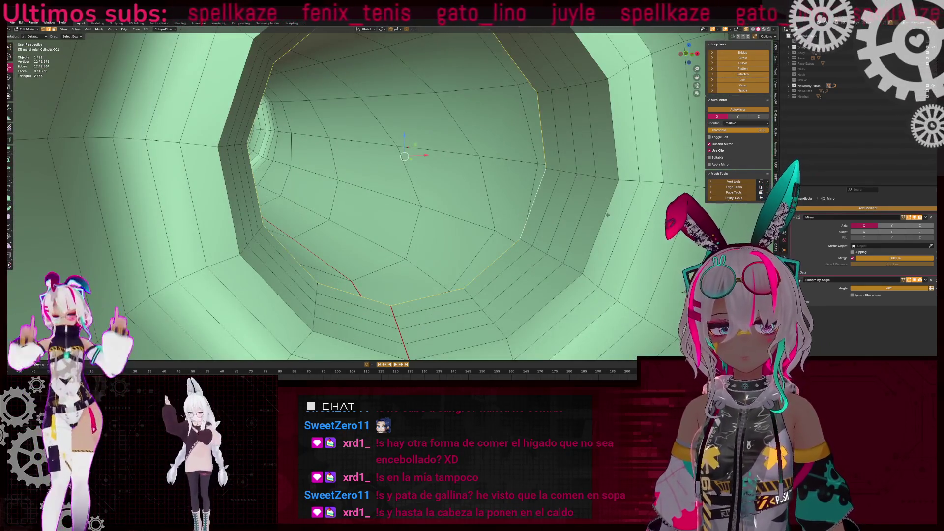
pyautogui.scroll(-5, 606, 215)
pyautogui.hotkey('shift', 'z')
pyautogui.moveTo(492, 207); pyautogui.dragTo(256, 173, button='middle')
pyautogui.hotkey('shift', 'z')
pyautogui.scroll(3, 256, 173)
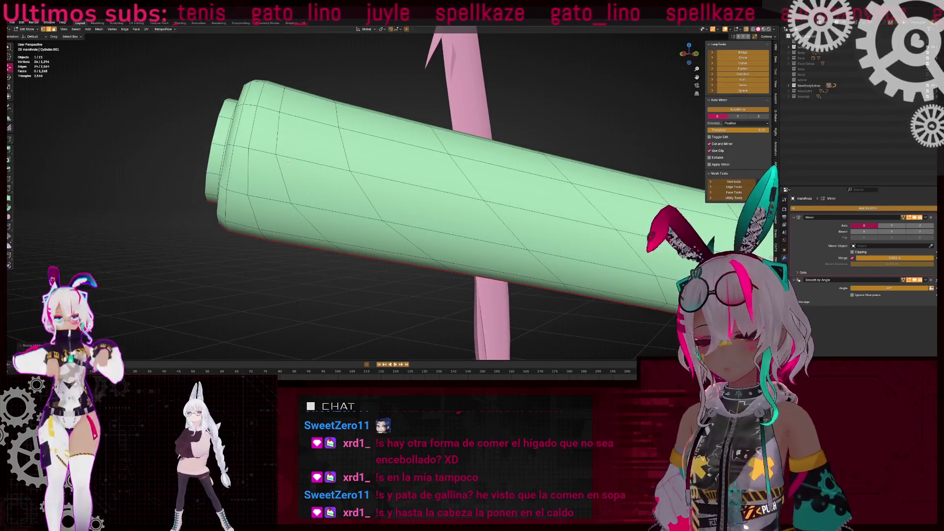
pyautogui.scroll(5, 227, 143)
# Delete the inner ring of faces at the tube opening and return to Object Mode
pyautogui.keyDown('alt'); pyautogui.click(98, 147); pyautogui.keyUp('alt')
pyautogui.moveTo(99, 148)
pyautogui.mouseDown(button='middle')
pyautogui.moveTo(338, 163)
pyautogui.moveTo(187, 187)
pyautogui.moveTo(364, 190)
pyautogui.mouseUp(button='middle')
pyautogui.press('x')
pyautogui.click(339, 163)
pyautogui.scroll(-5, 338, 163)
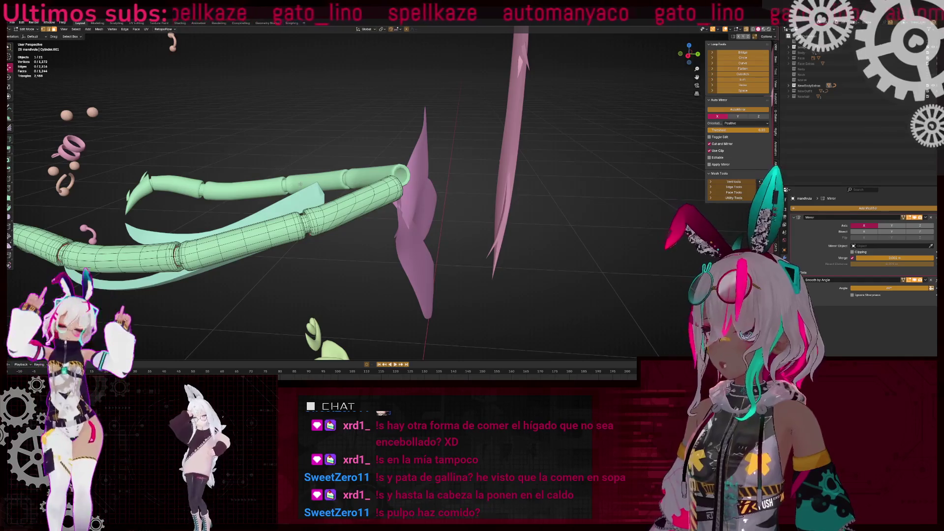
pyautogui.press('Tab')
pyautogui.moveTo(300, 183)
pyautogui.mouseDown(button='middle')
pyautogui.moveTo(429, 189)
pyautogui.moveTo(293, 189)
pyautogui.moveTo(381, 196)
pyautogui.mouseUp(button='middle')
# Strip the face piercings' Mirror and Subdivision modifiers, join the ring and ball pieces, and rename them
pyautogui.click(293, 190)
pyautogui.press('Tab')
pyautogui.press('Tab')
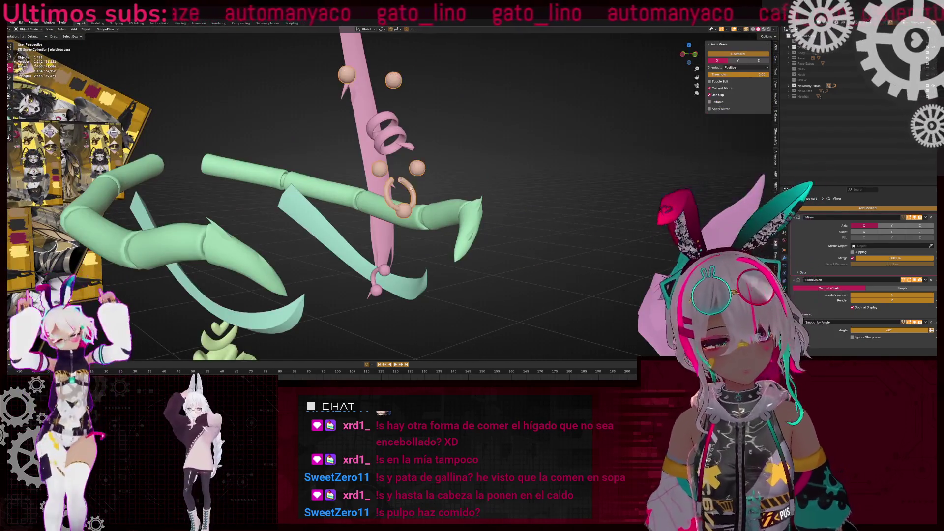
pyautogui.hotkey('ctrl', 'x')
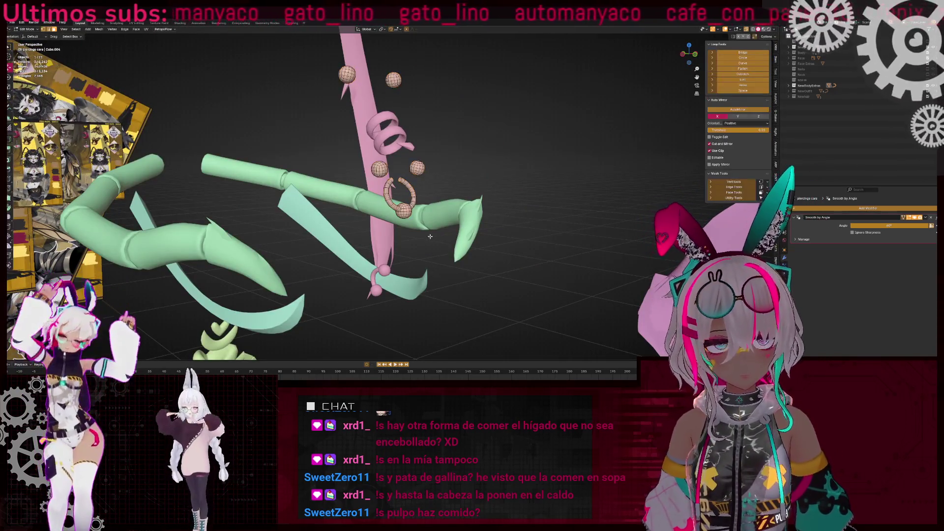
pyautogui.hotkey('ctrl', 'x')
pyautogui.moveTo(459, 166)
pyautogui.mouseDown(button='middle')
pyautogui.moveTo(399, 194)
pyautogui.moveTo(417, 192)
pyautogui.moveTo(395, 163)
pyautogui.moveTo(455, 226)
pyautogui.moveTo(452, 205)
pyautogui.mouseUp(button='middle')
pyautogui.keyDown('shift'); pyautogui.click(393, 163); pyautogui.keyUp('shift')
pyautogui.hotkey('ctrl', 'j')
pyautogui.press('Tab')
pyautogui.press('Tab')
pyautogui.press('F2')
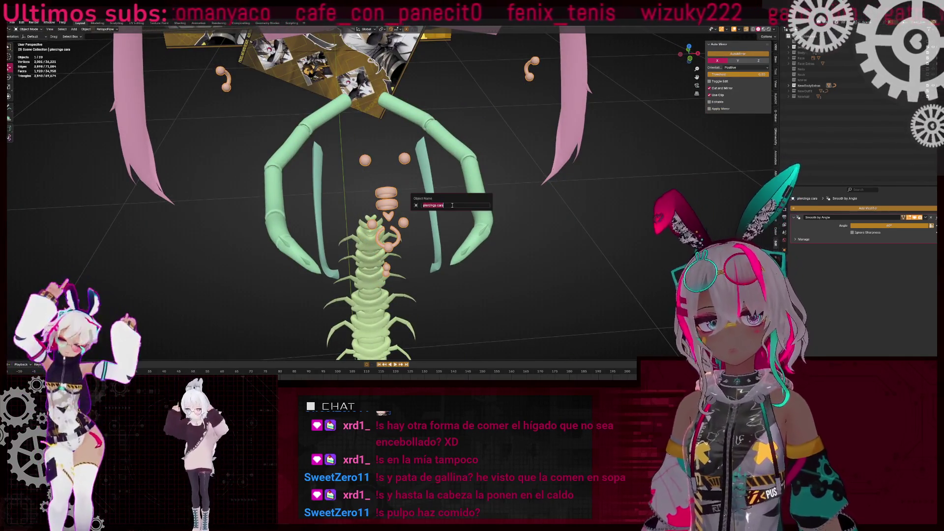
pyautogui.write('Face pier')
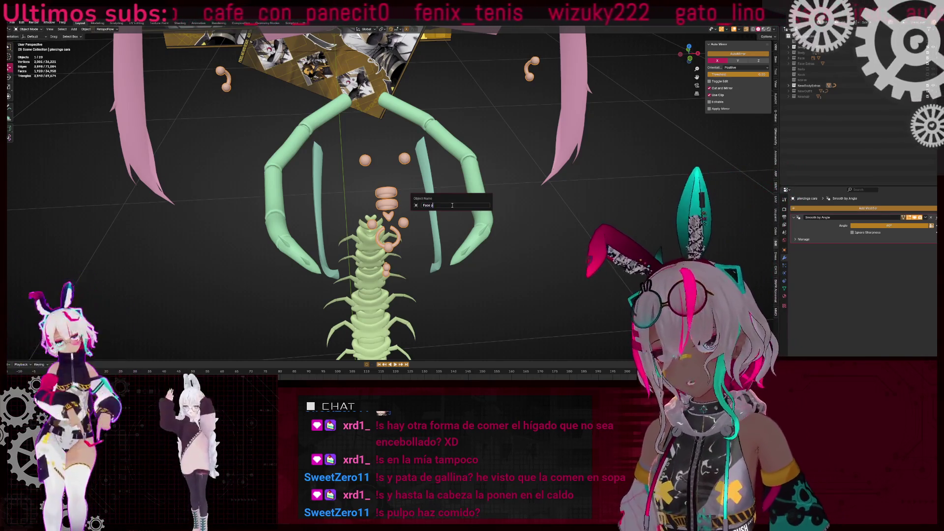
pyautogui.press('BackSpace')
pyautogui.press('BackSpace')
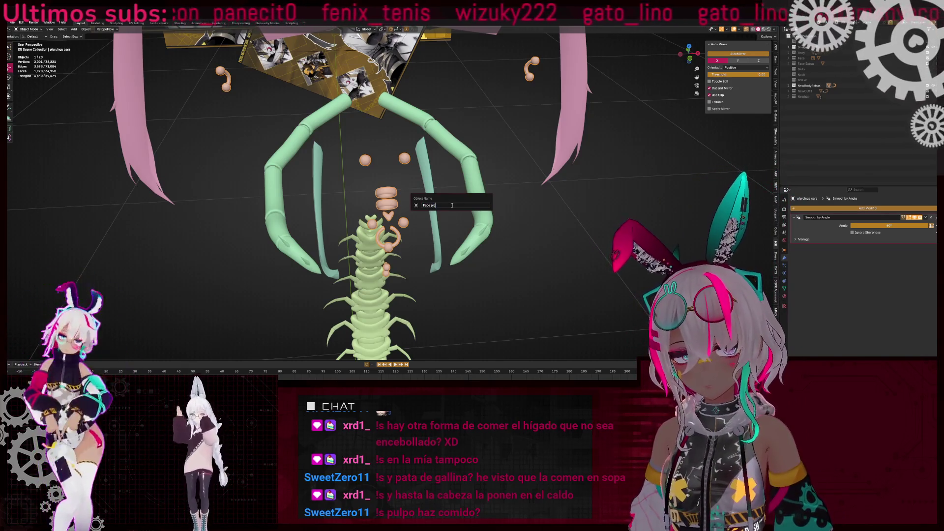
pyautogui.press('Return')
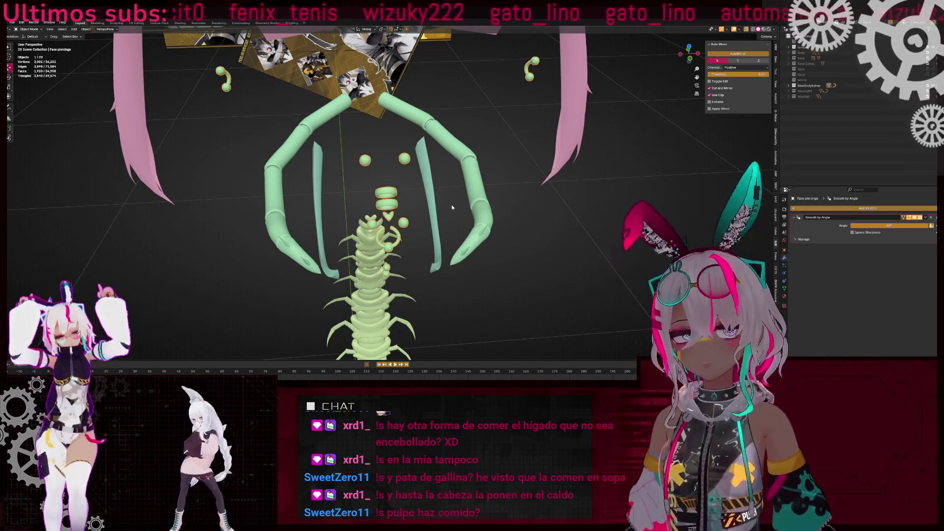
# Join the claw arms into the mandibles and name the object Insect Jaw
pyautogui.click(445, 202)
pyautogui.keyDown('shift'); pyautogui.click(471, 191); pyautogui.keyUp('shift')
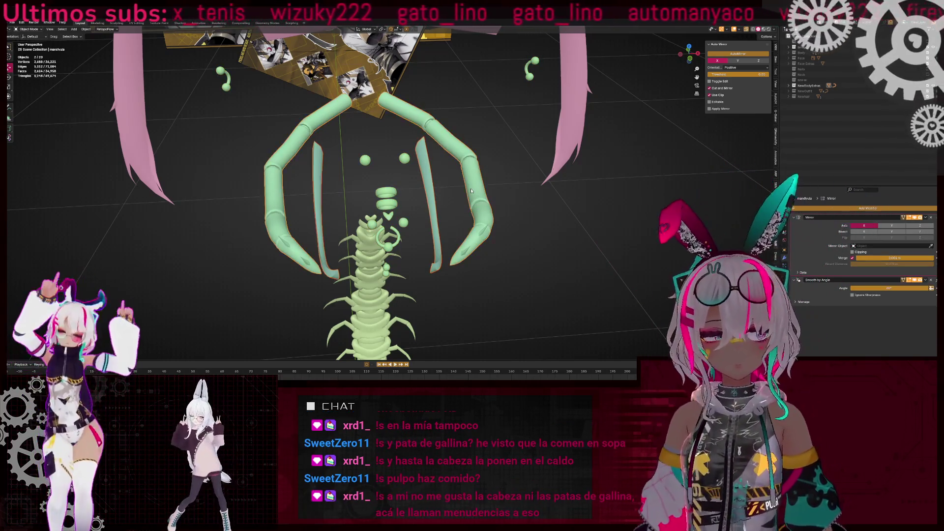
pyautogui.hotkey('ctrl', 'j')
pyautogui.press('F2')
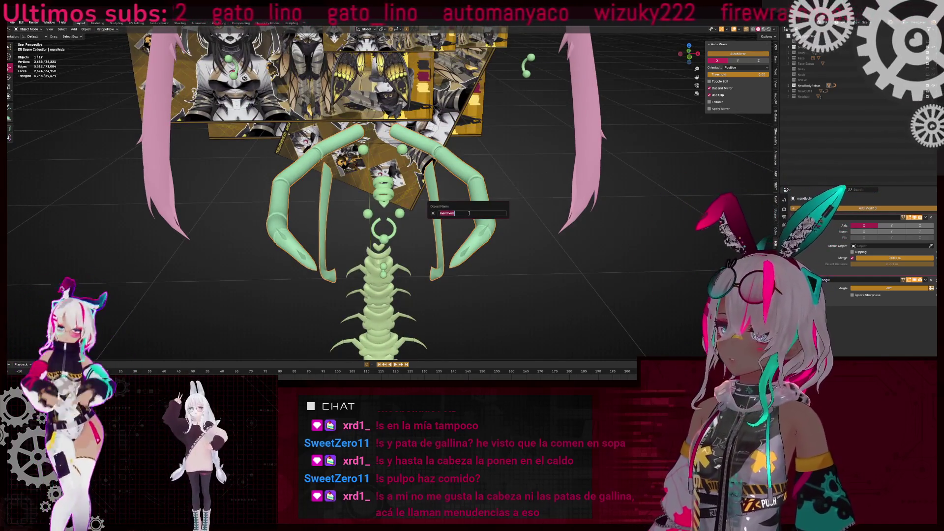
pyautogui.press('Return')
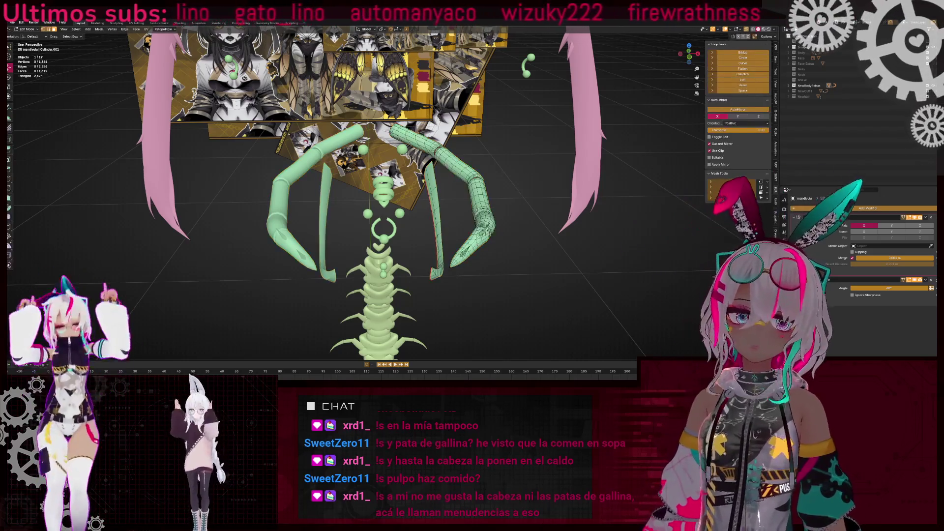
pyautogui.moveTo(464, 190)
pyautogui.mouseDown(button='middle')
pyautogui.moveTo(615, 211)
pyautogui.moveTo(488, 210)
pyautogui.moveTo(499, 200)
pyautogui.mouseUp(button='middle')
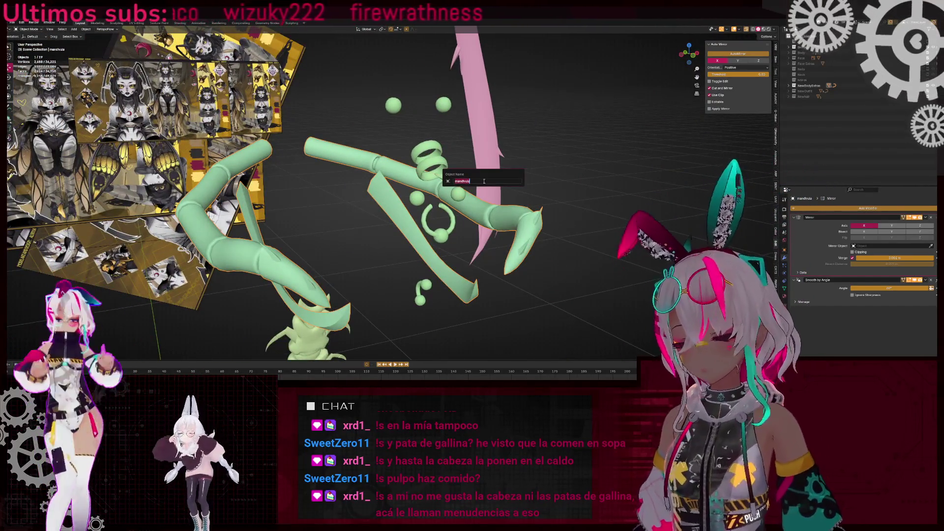
pyautogui.press('BackSpace')
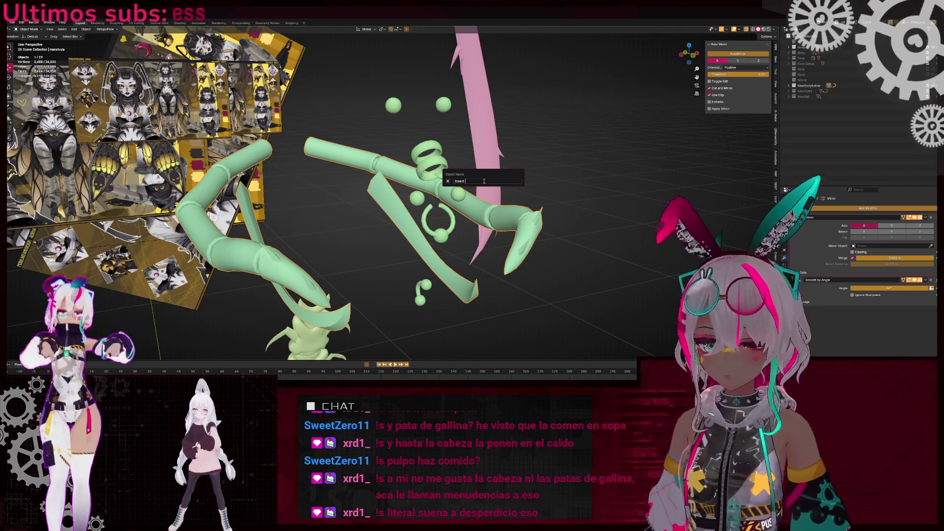
pyautogui.write('Jaw')
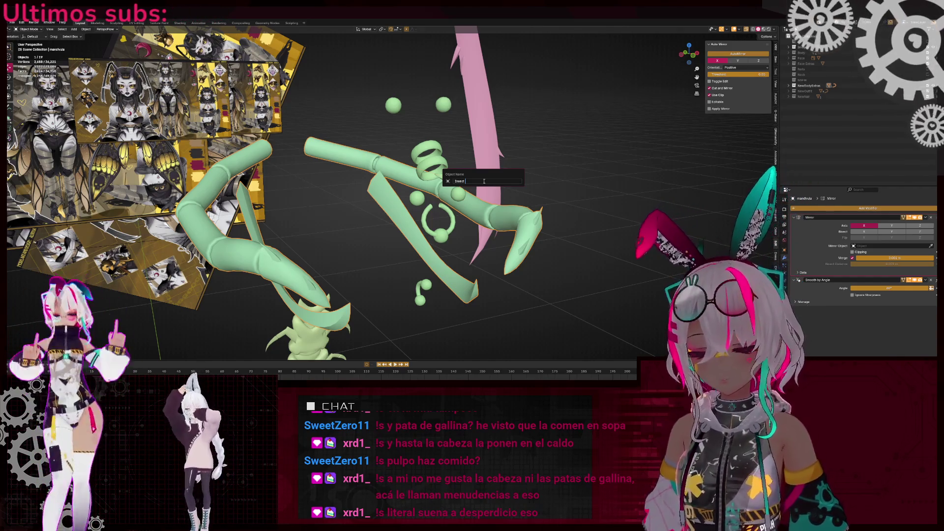
pyautogui.press('Return')
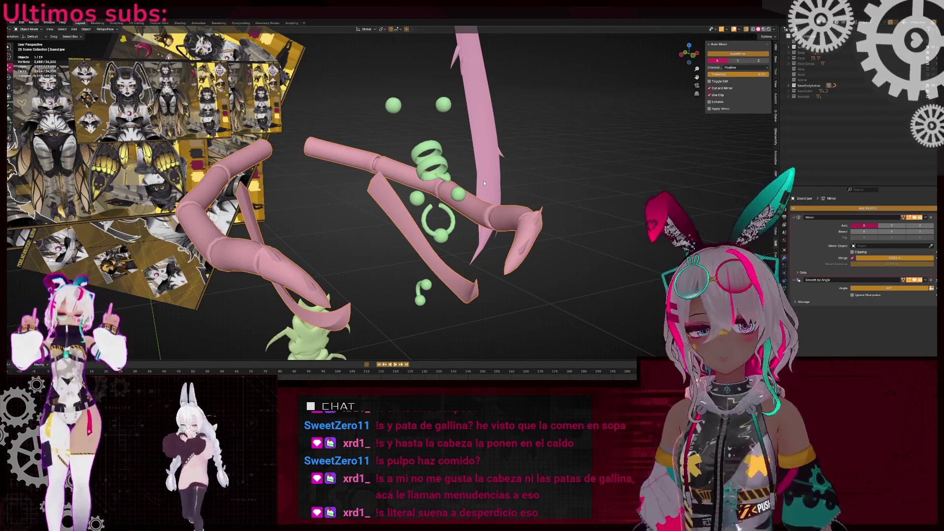
# Rename the centipede spine, join the leg curves into it, and start renaming the merged rib object
pyautogui.moveTo(483, 181); pyautogui.dragTo(357, 182, button='middle')
pyautogui.click(357, 182)
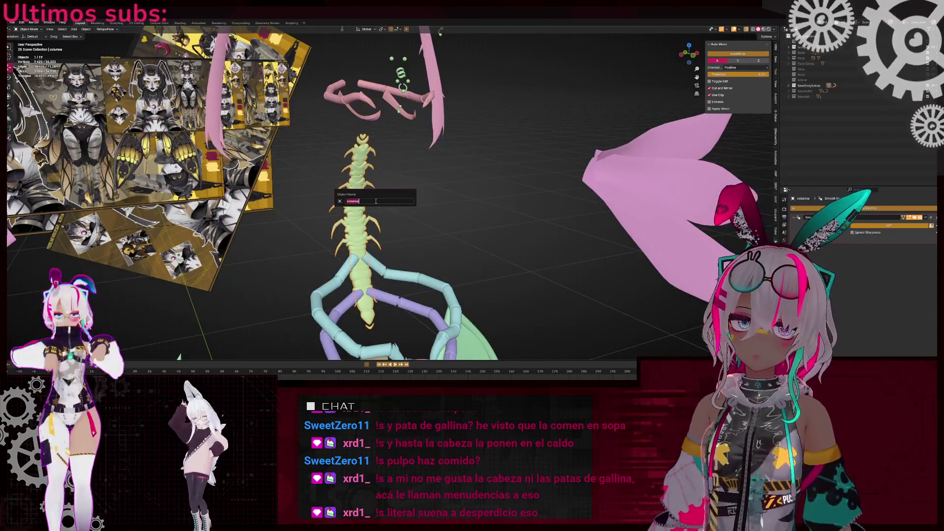
pyautogui.press('F2')
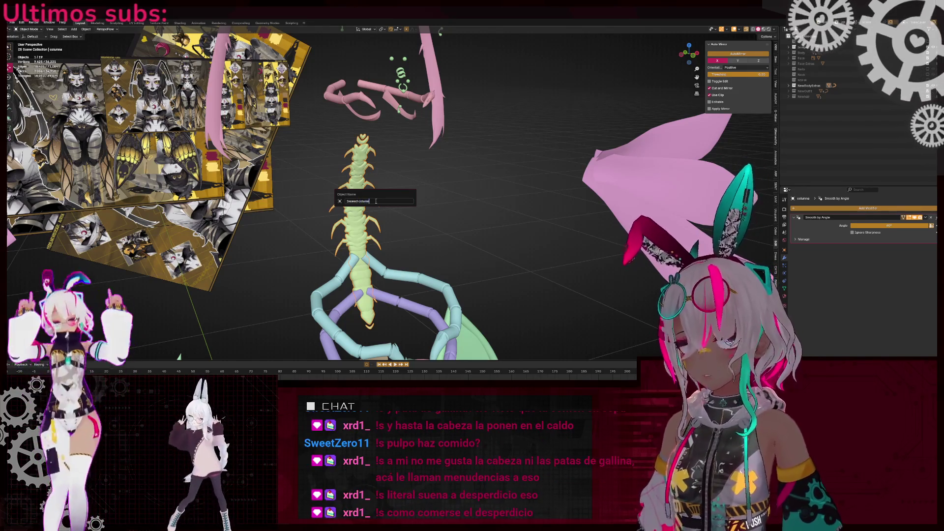
pyautogui.press('Return')
pyautogui.click(417, 274)
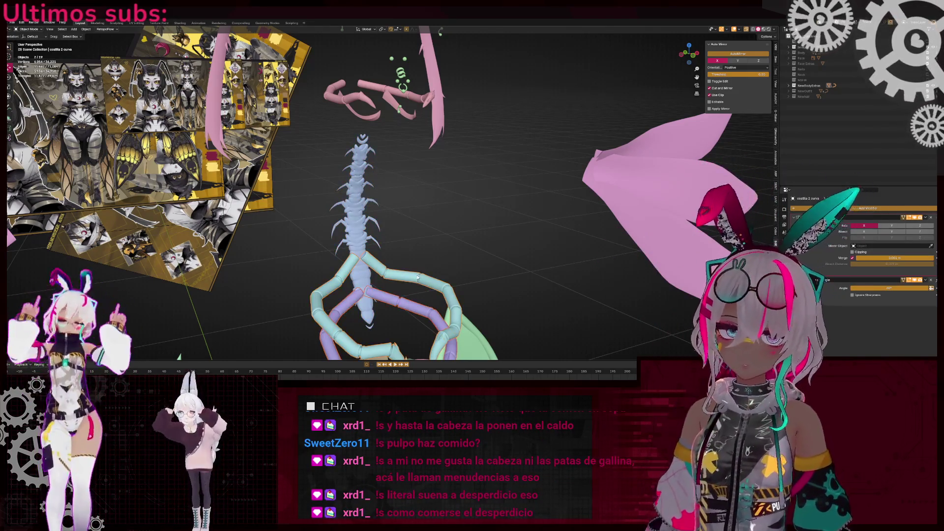
pyautogui.hotkey('ctrl', 'j')
pyautogui.moveTo(462, 208); pyautogui.dragTo(378, 213, button='middle')
pyautogui.press('F2')
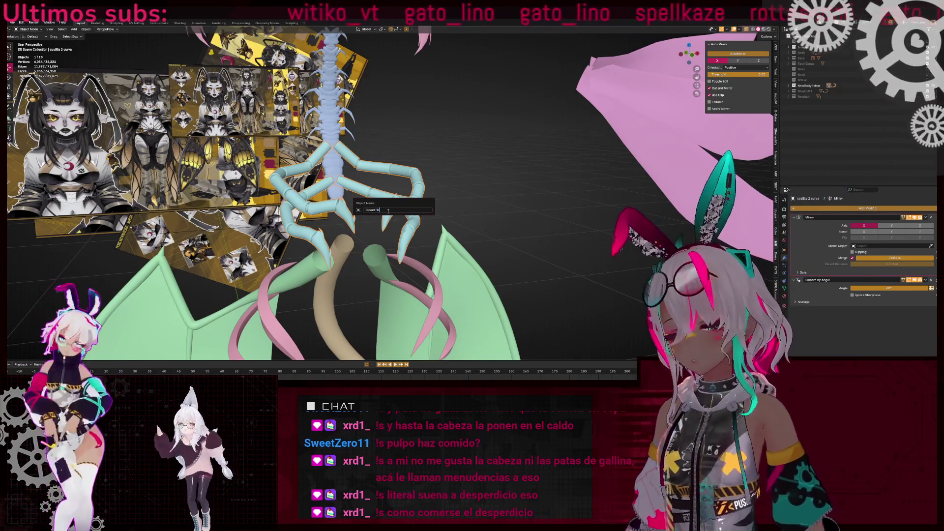
# Confirm the name Insect rib and move the tail curve out of NewBodyExtras into another collection
pyautogui.press('Return')
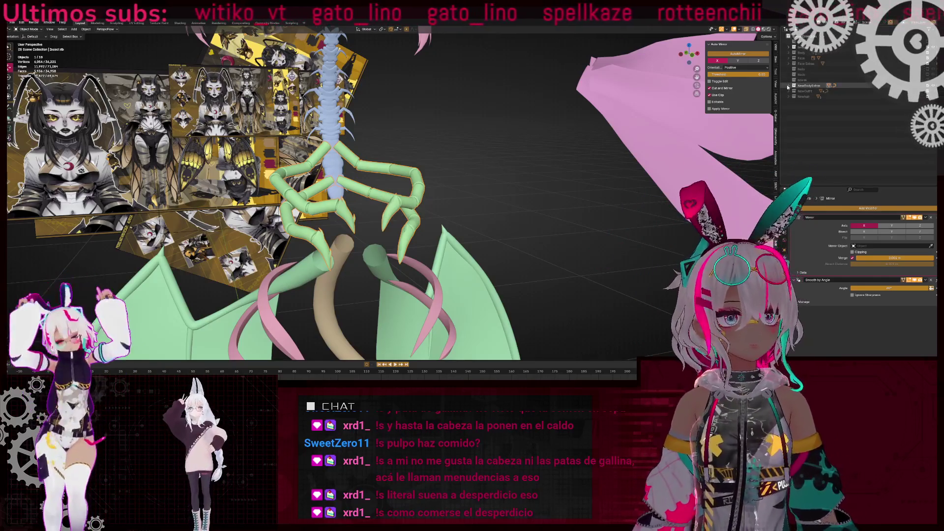
pyautogui.click(789, 86)
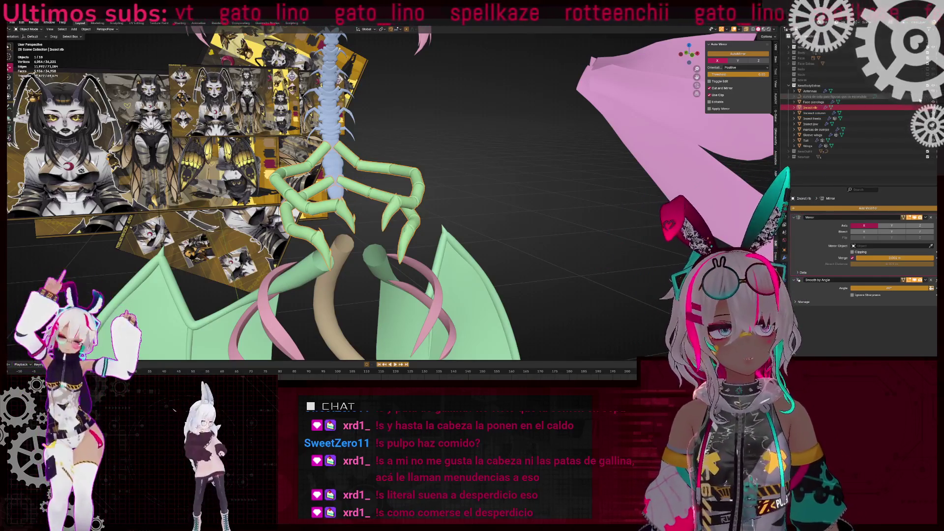
pyautogui.click(920, 97)
pyautogui.press('m')
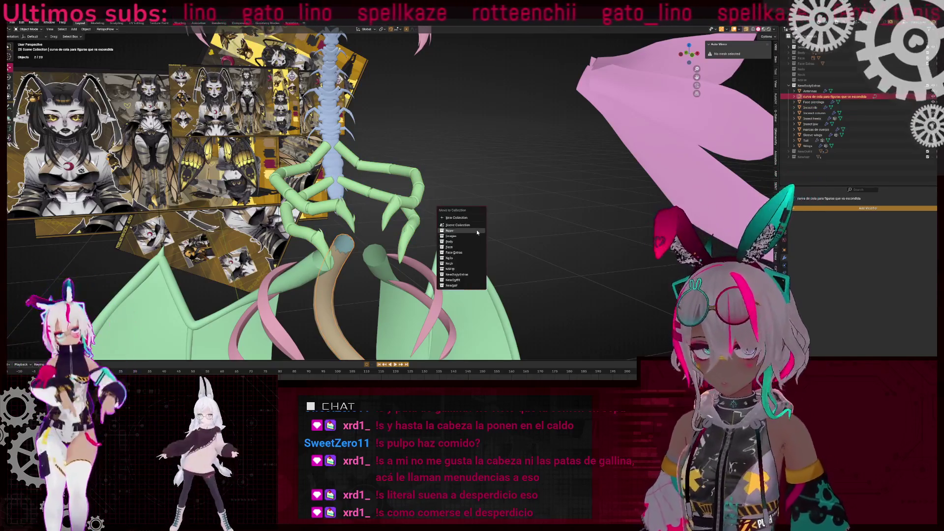
pyautogui.click(449, 231)
# Select the marcas de cuerpo body markings, toggling wireframe to locate them
pyautogui.scroll(-5, 495, 145)
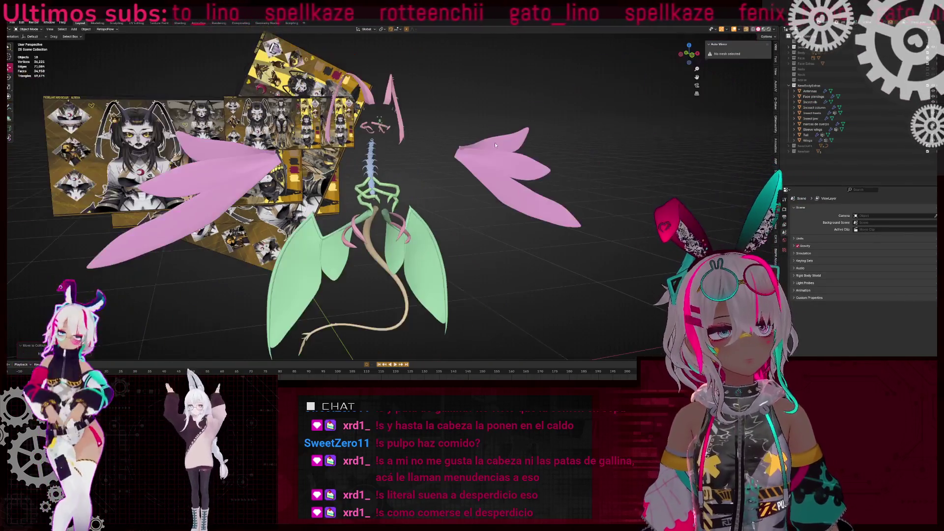
pyautogui.click(495, 144)
pyautogui.hotkey('shift', 'z')
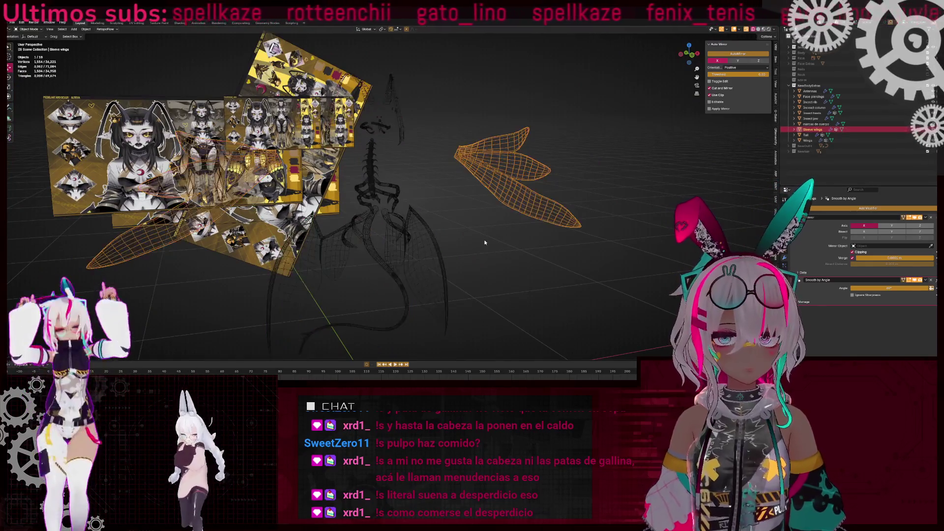
pyautogui.hotkey('shift', 'z')
pyautogui.click(406, 186)
pyautogui.hotkey('shift', 'z')
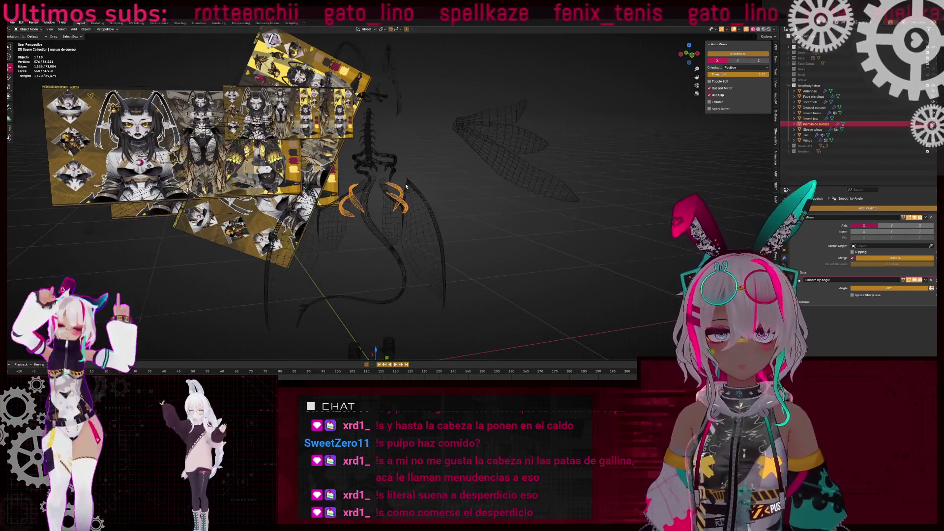
pyautogui.scroll(3, 406, 186)
pyautogui.hotkey('shift', 'z')
pyautogui.moveTo(376, 198); pyautogui.dragTo(426, 210, button='middle')
# Name the markings object Body marks and zoom out to view the whole winged model
pyautogui.press('F2')
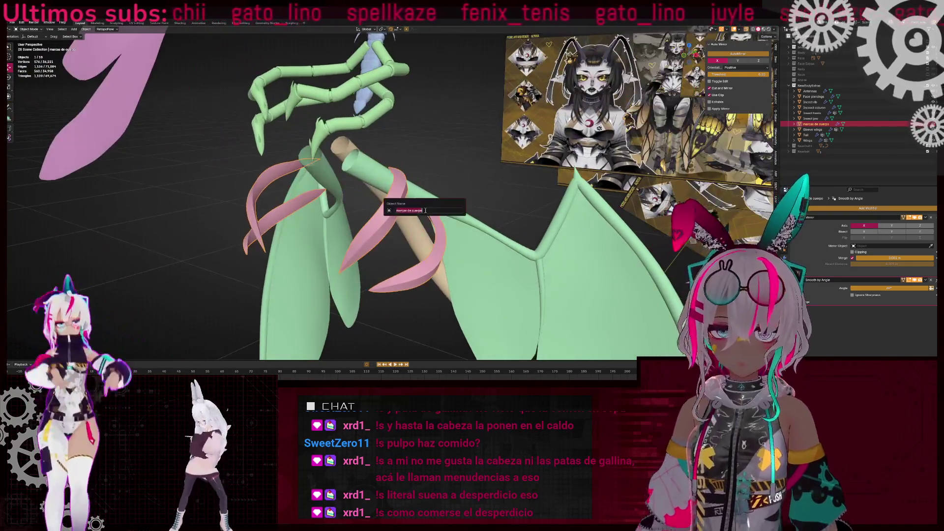
pyautogui.write('t mar')
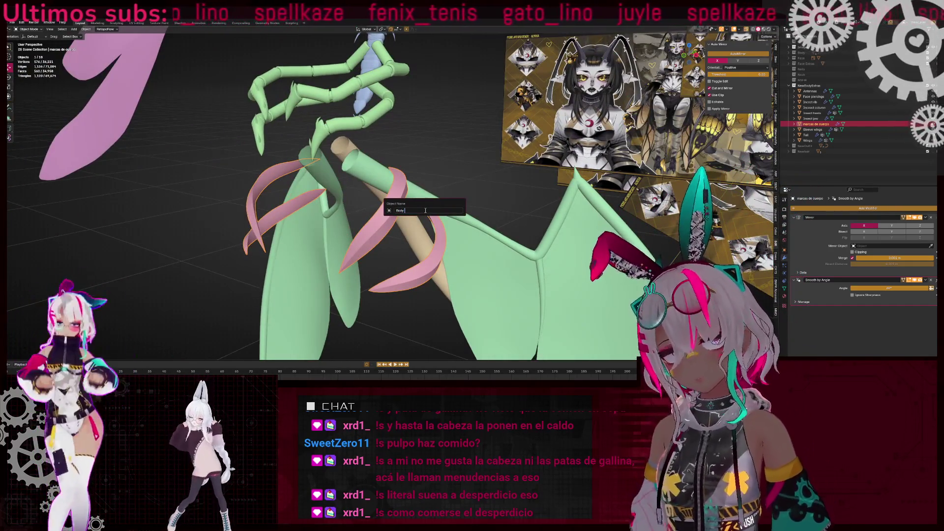
pyautogui.write('ks')
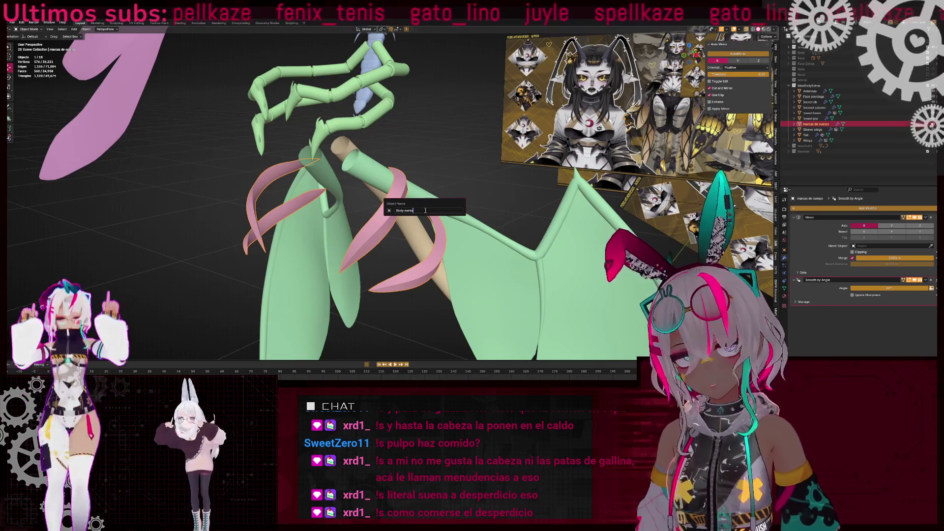
pyautogui.press('Return')
pyautogui.moveTo(393, 221)
pyautogui.mouseDown(button='middle')
pyautogui.moveTo(374, 223)
pyautogui.moveTo(396, 248)
pyautogui.mouseUp(button='middle')
pyautogui.scroll(-4, 371, 225)
pyautogui.scroll(4, 403, 253)
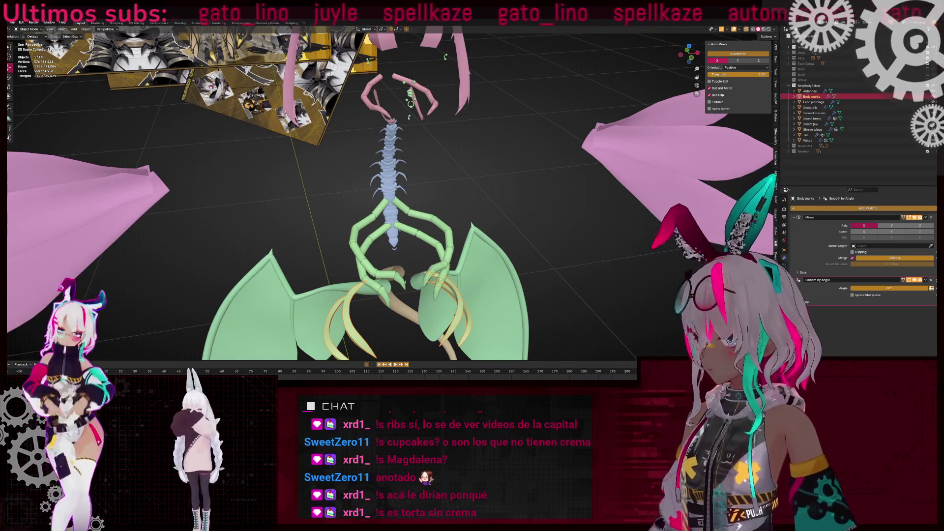
# Switch from Blender to the browser's Google Images search for 'concha pan'
pyautogui.hotkey('alt', 'Tab')
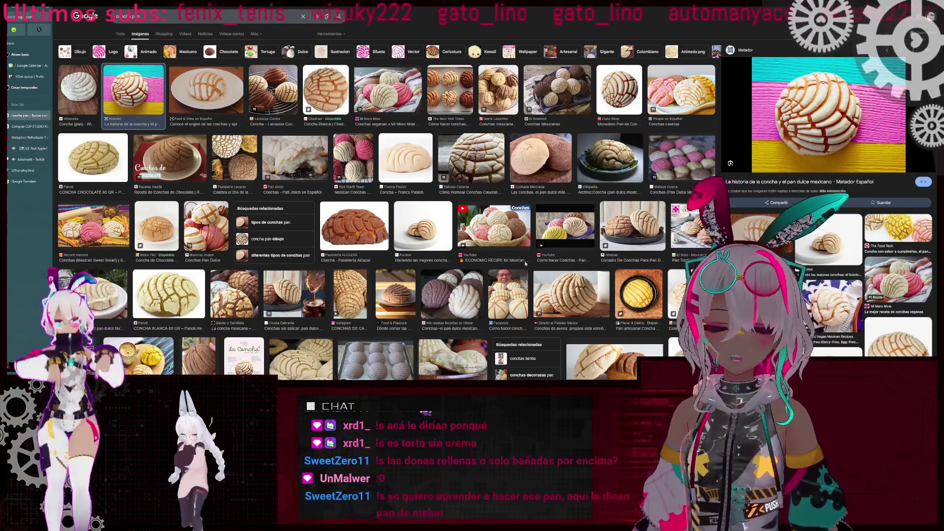
# Preview several concha photos (tray, Culinaria Mexicana, chocolate-vanilla, pink-yellow), then show video results
pyautogui.click(509, 294)
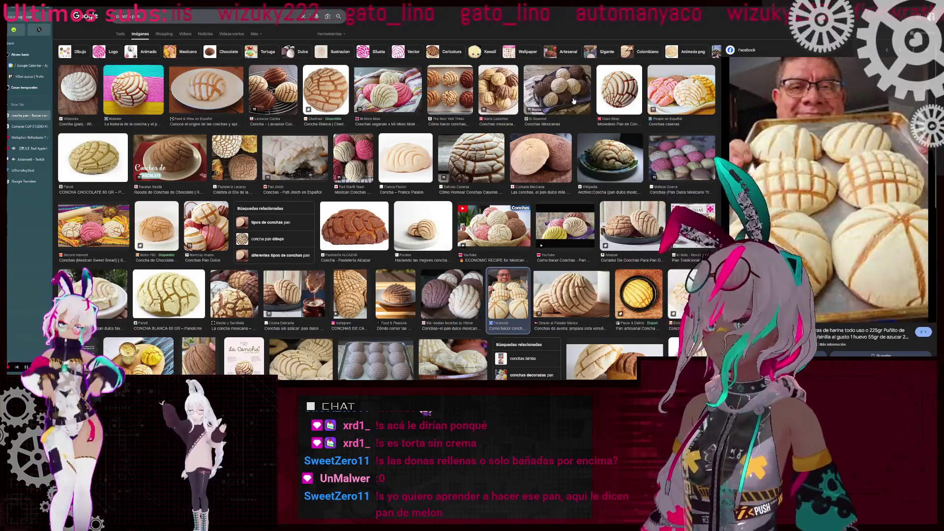
pyautogui.press('Escape')
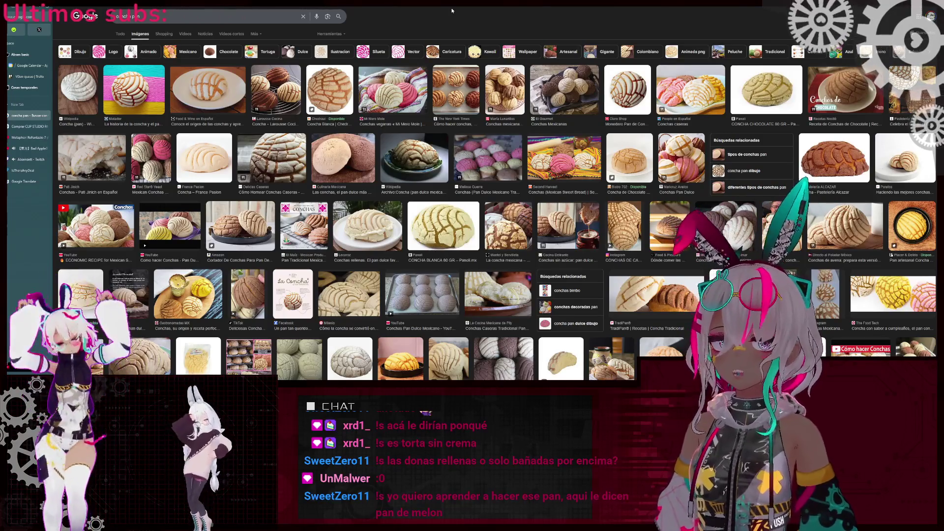
pyautogui.click(367, 160)
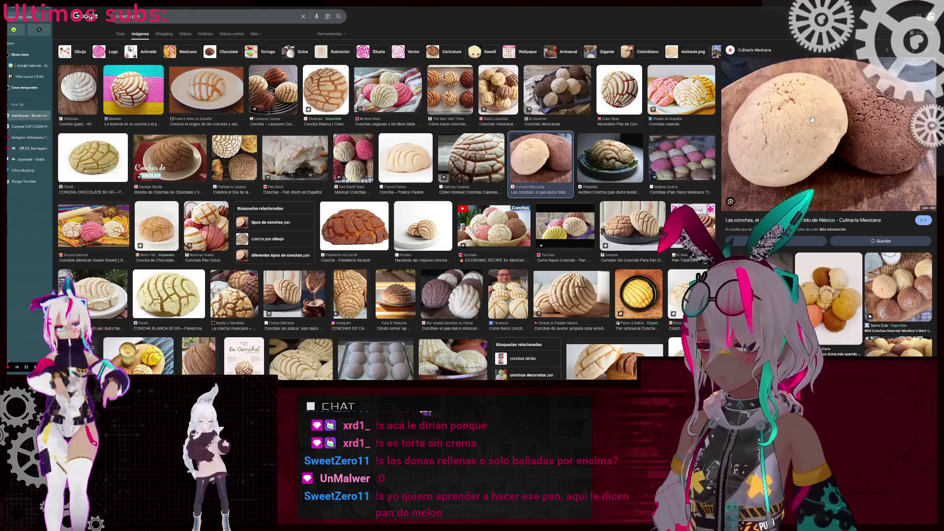
pyautogui.click(445, 288)
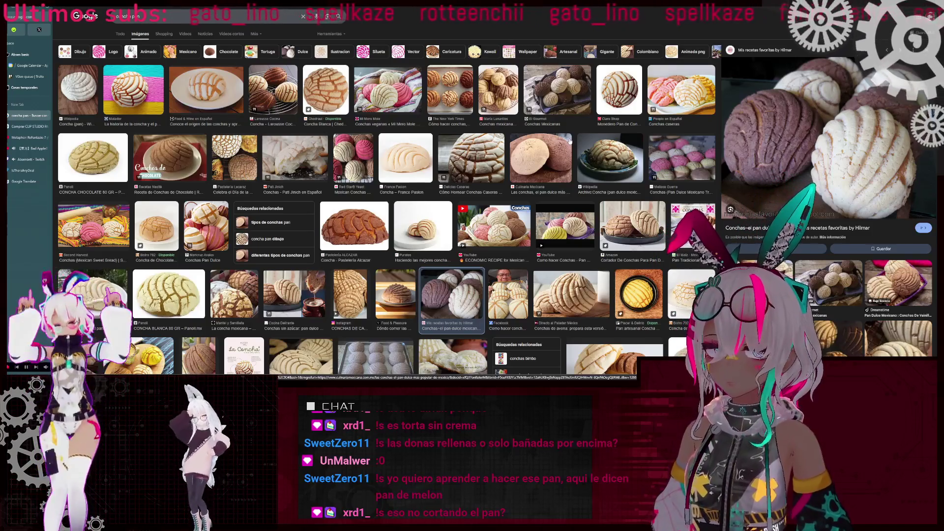
pyautogui.click(135, 93)
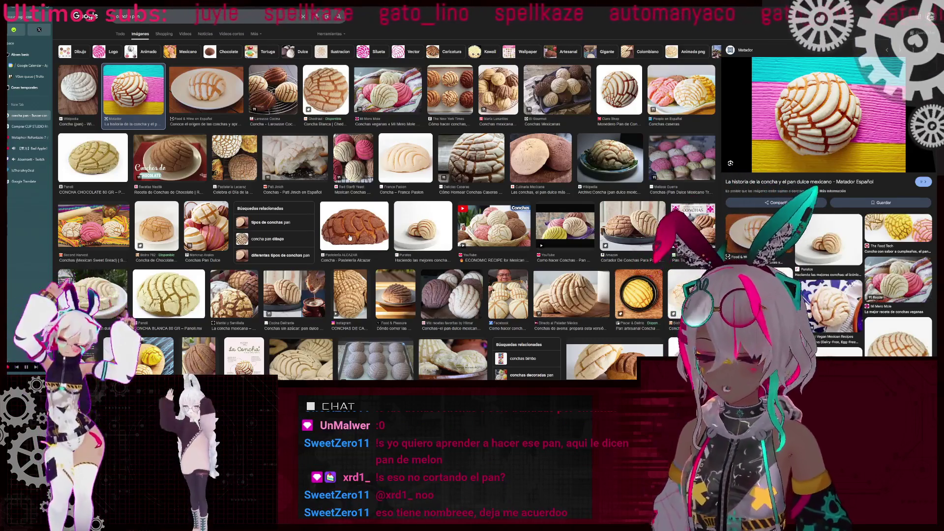
pyautogui.click(185, 34)
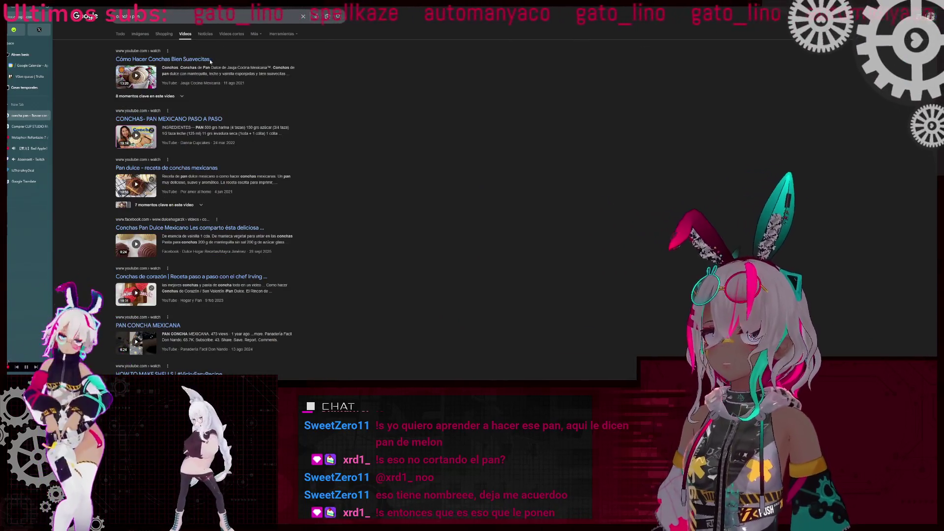
# Watch the 'Cómo Hacer Conchas Bien Suavecitas' video in theater view at 3x speed
pyautogui.click(202, 59)
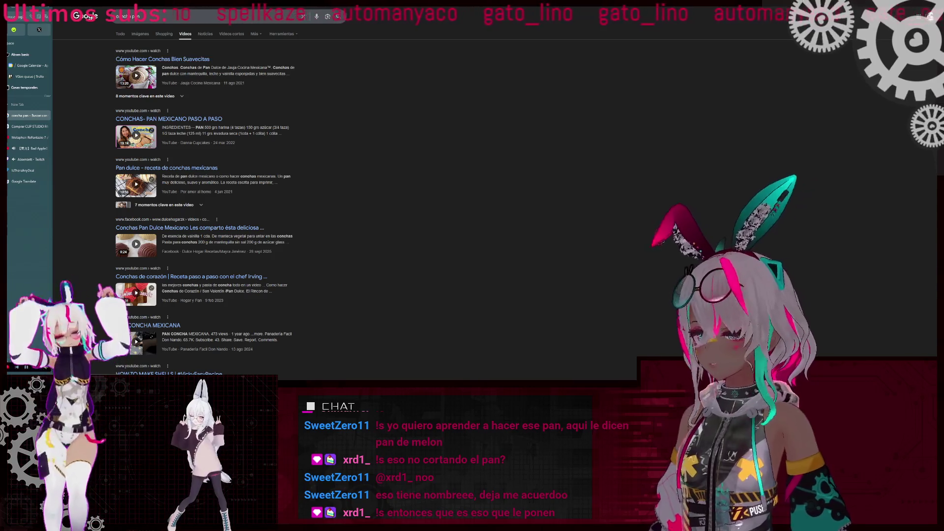
pyautogui.click(26, 149)
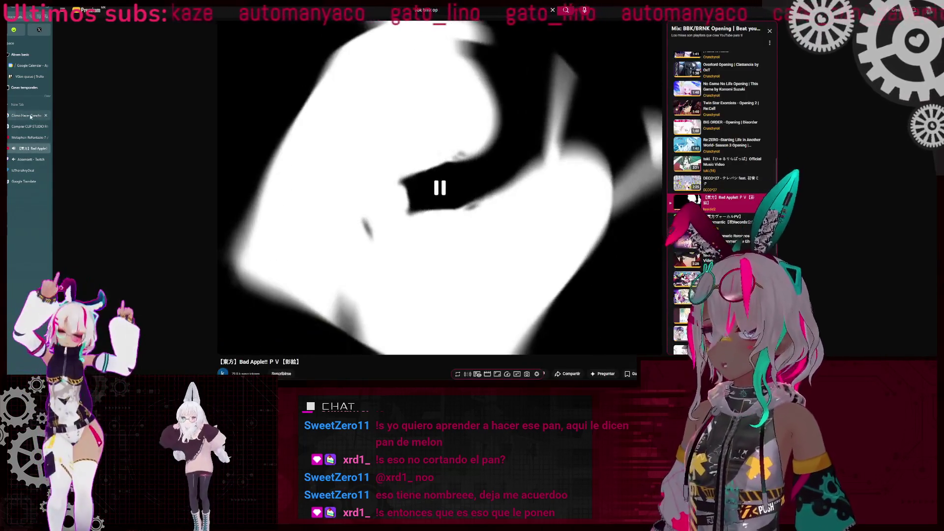
pyautogui.click(29, 115)
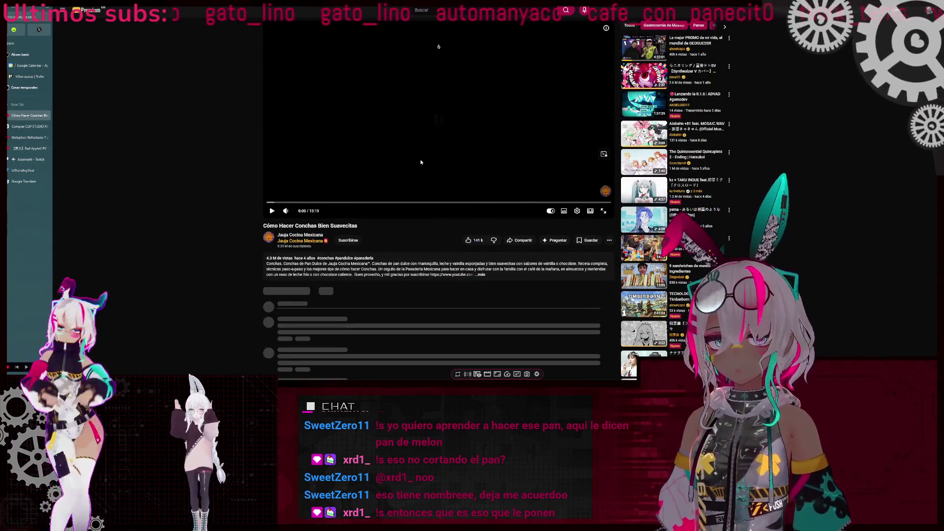
pyautogui.click(590, 211)
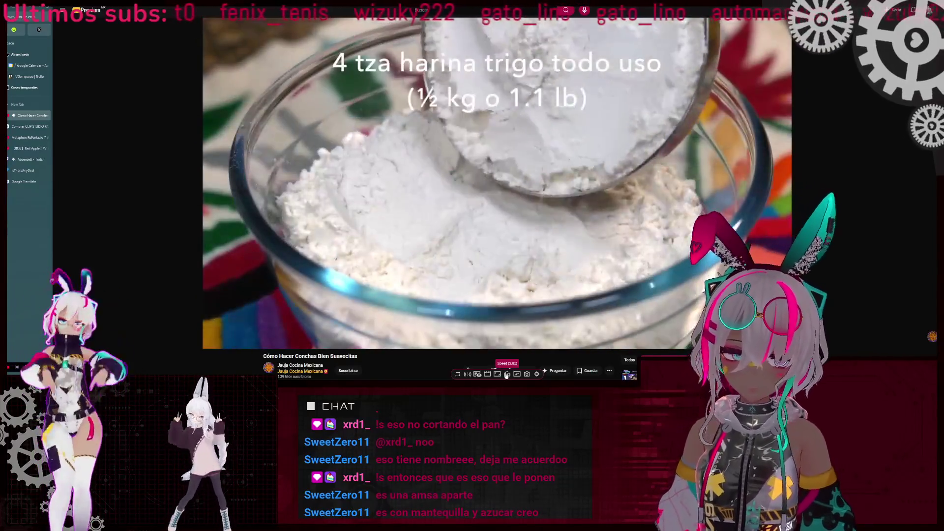
pyautogui.click(507, 374)
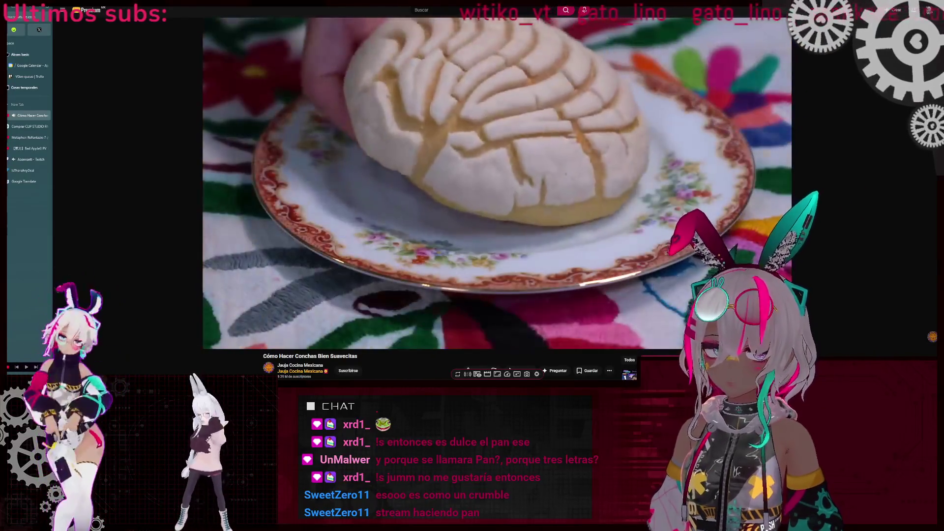
# Pause and resume the cooking video, pick Necromantic from the Bad Apple!! playlist, and return to Blender
pyautogui.press('space')
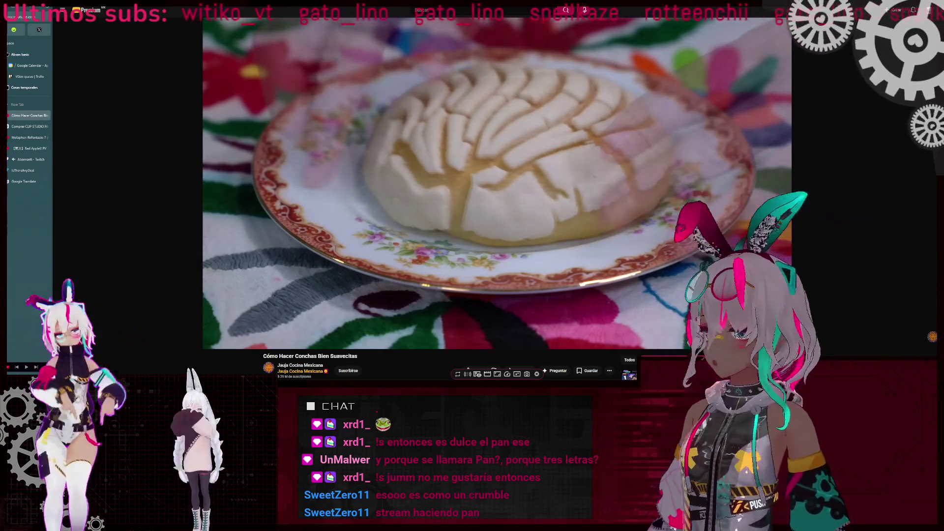
pyautogui.press('space')
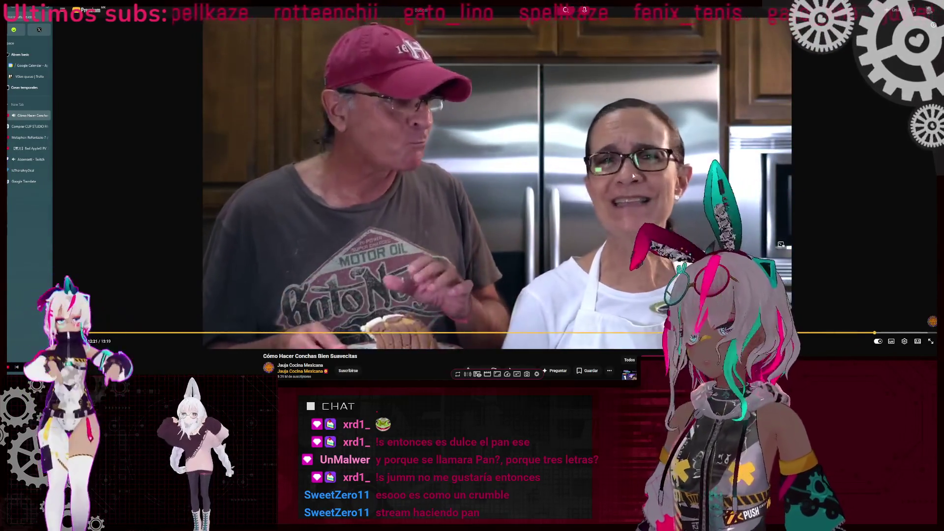
pyautogui.click(28, 149)
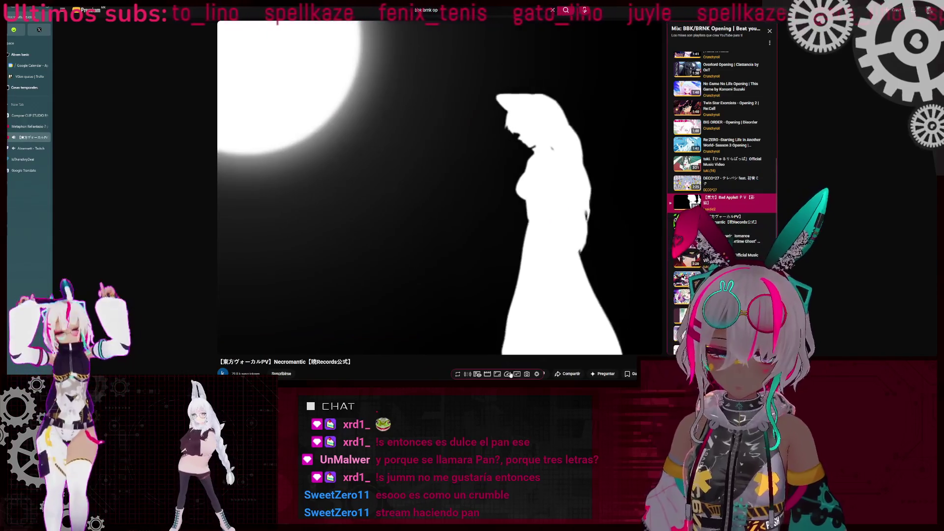
pyautogui.click(730, 221)
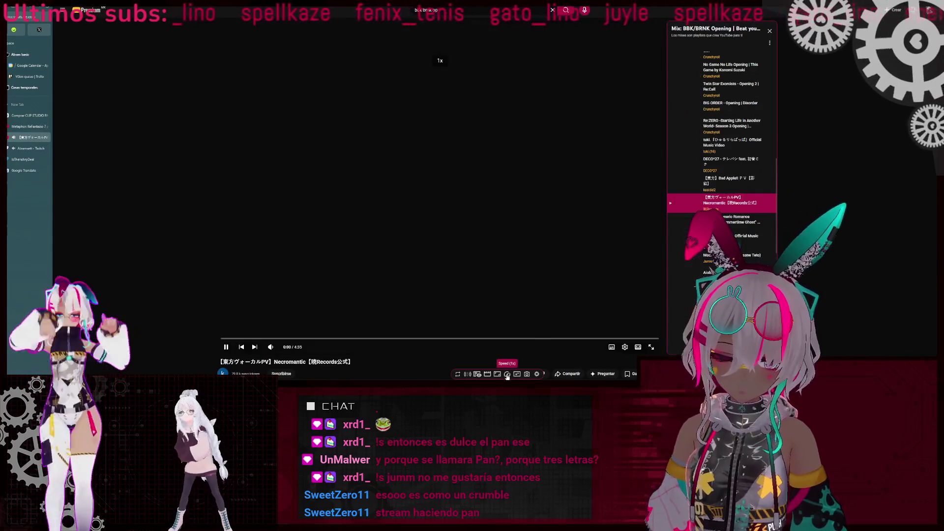
pyautogui.hotkey('alt', 'Tab')
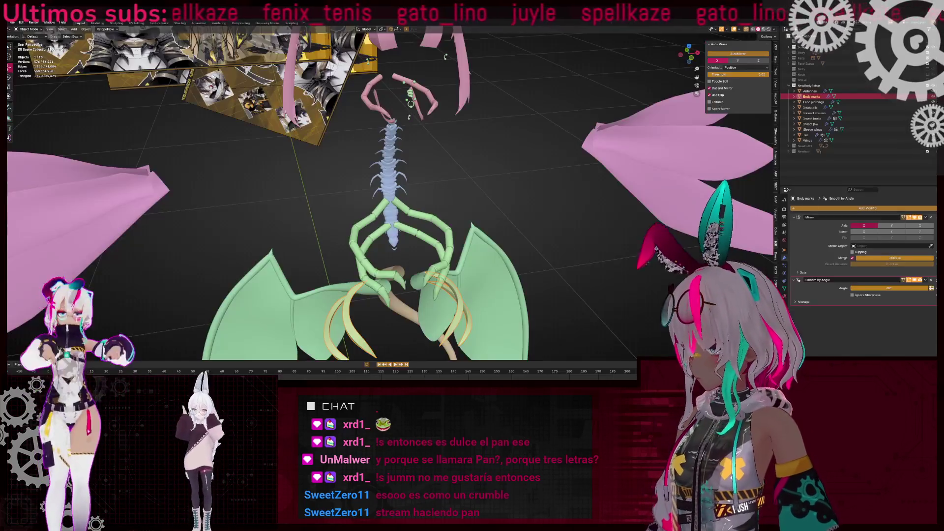
# Make the Face head and bare Body meshes visible again from a lower frontal view
pyautogui.moveTo(446, 57)
pyautogui.mouseDown(button='middle')
pyautogui.moveTo(448, 148)
pyautogui.moveTo(467, 165)
pyautogui.mouseUp(button='middle')
pyautogui.click(931, 59)
pyautogui.click(931, 58)
pyautogui.click(931, 52)
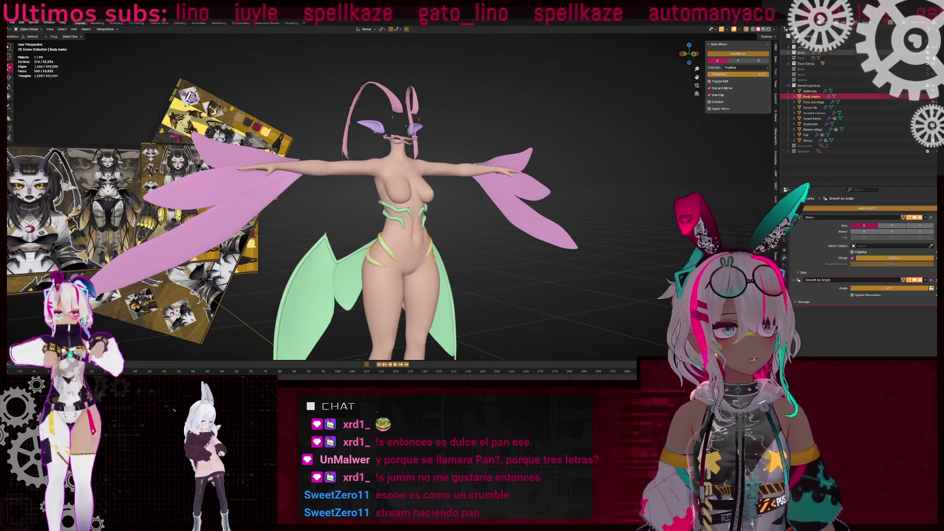
pyautogui.click(931, 58)
# Unhide the hair and green outfit meshes, then view the dressed character from the front
pyautogui.click(928, 146)
pyautogui.click(928, 152)
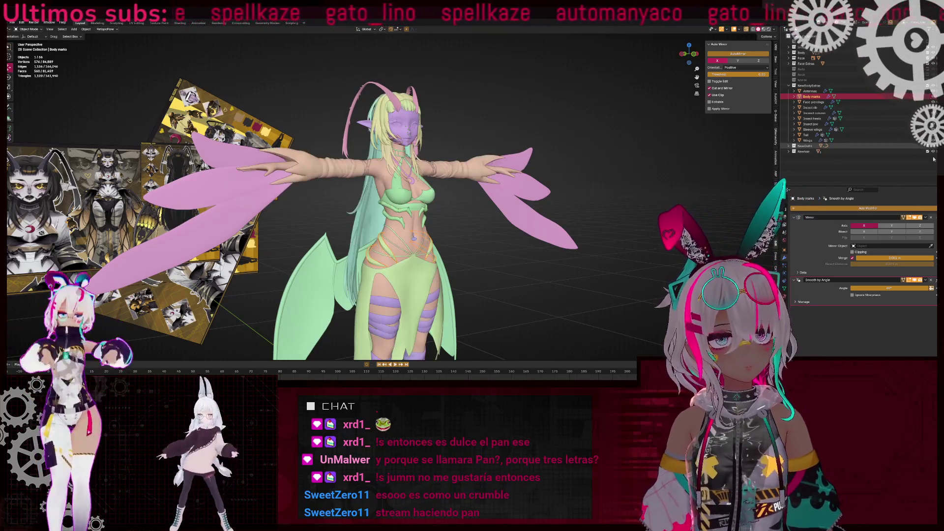
pyautogui.click(491, 134)
pyautogui.moveTo(490, 134)
pyautogui.mouseDown(button='middle')
pyautogui.moveTo(477, 185)
pyautogui.moveTo(511, 246)
pyautogui.mouseUp(button='middle')
pyautogui.scroll(3, 541, 305)
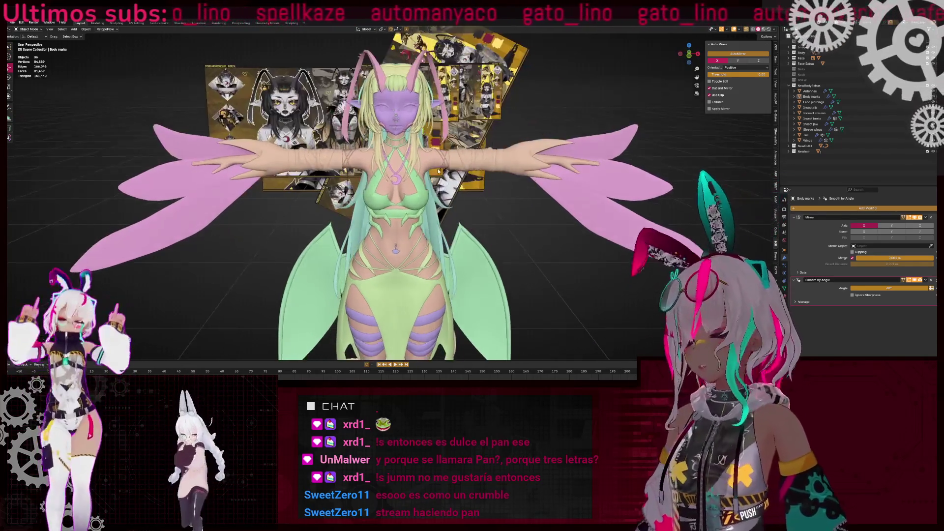